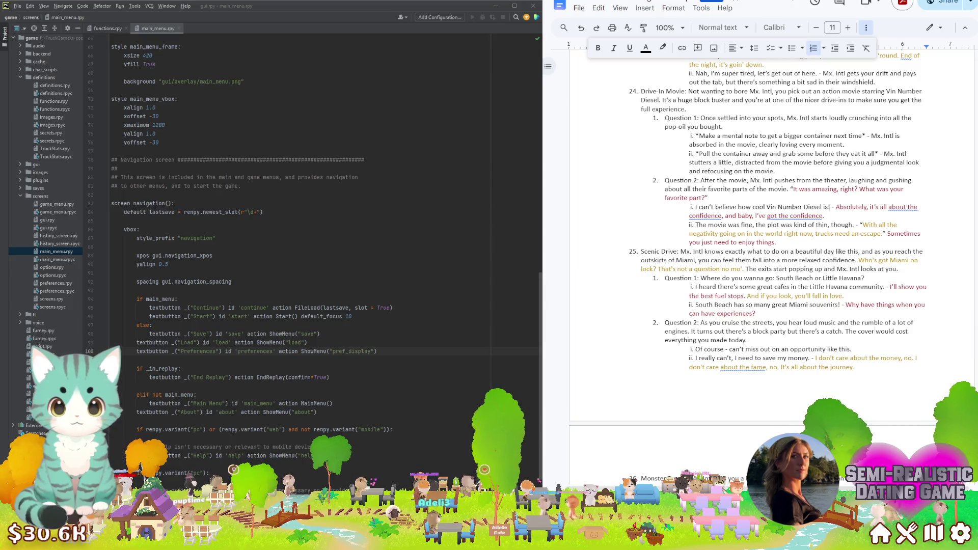
Add "So are you down tonight?" to the Scenic Drive second question and colour it dark red
click(715, 340)
key(alt+Tab)
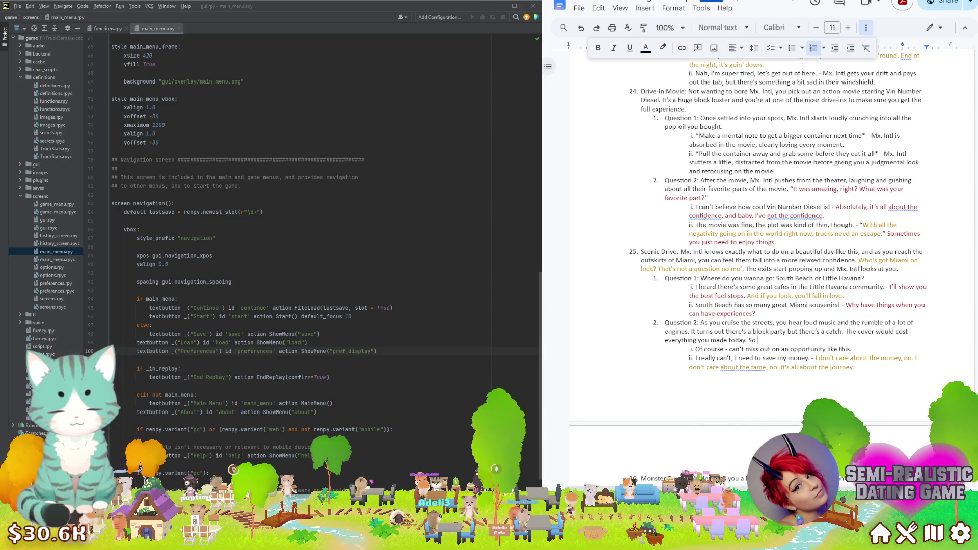
text(So are you down tonight?)
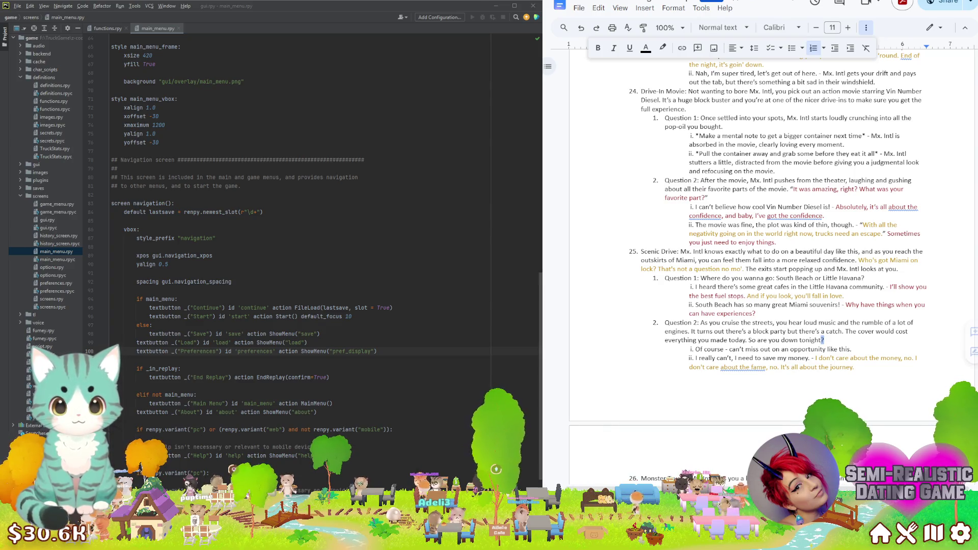
key(shift+Left)
key(shift+Left)
key(shift+Left)
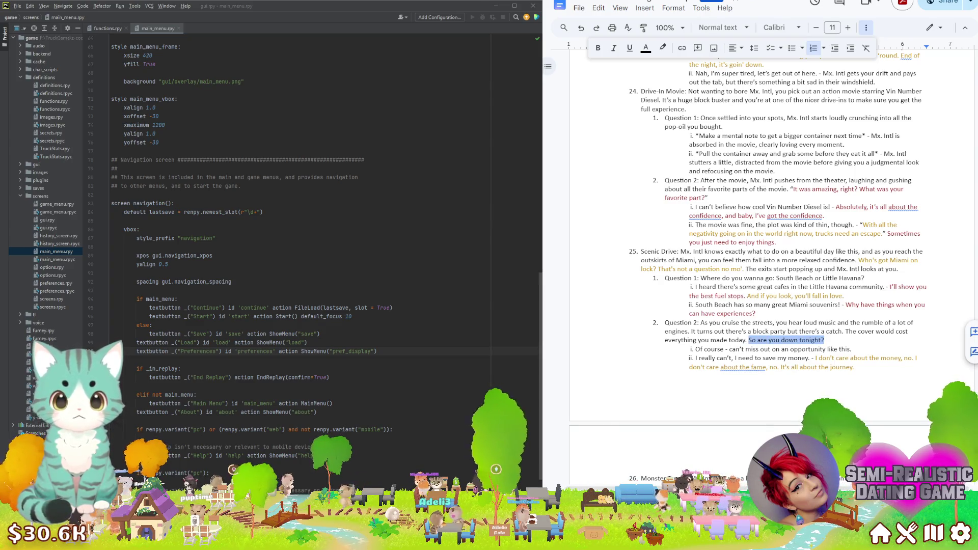
click(646, 47)
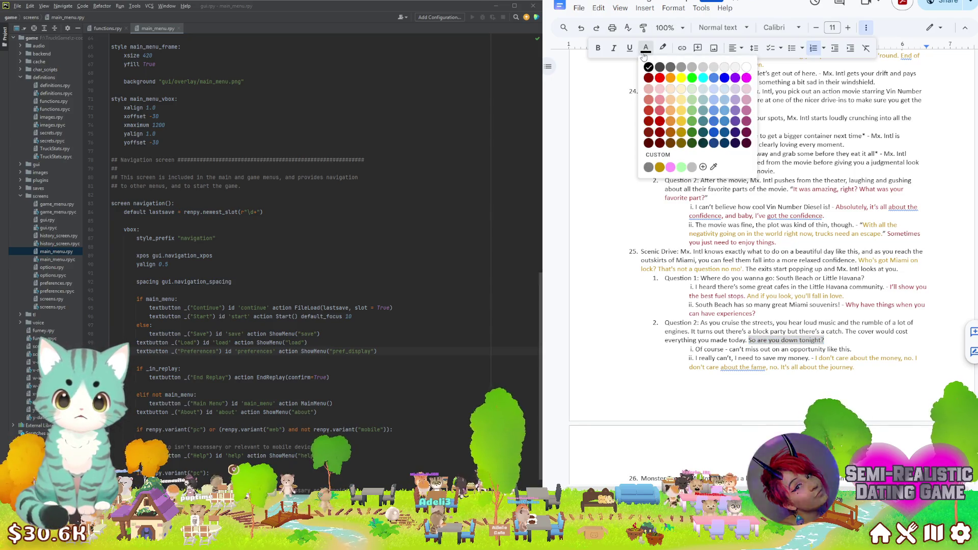
click(659, 134)
Change the first answer's period to "! -" to begin its reply
click(840, 341)
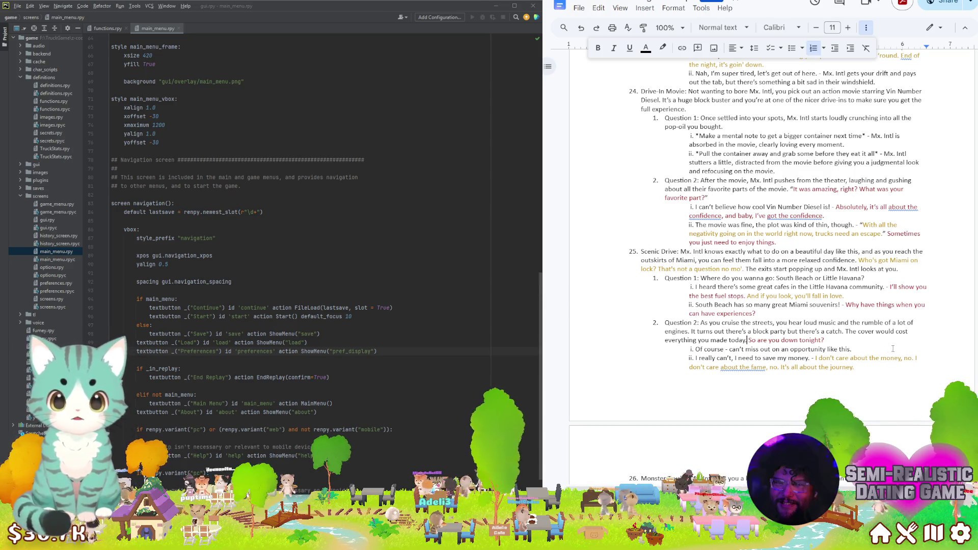
key(BackSpace)
text(! -)
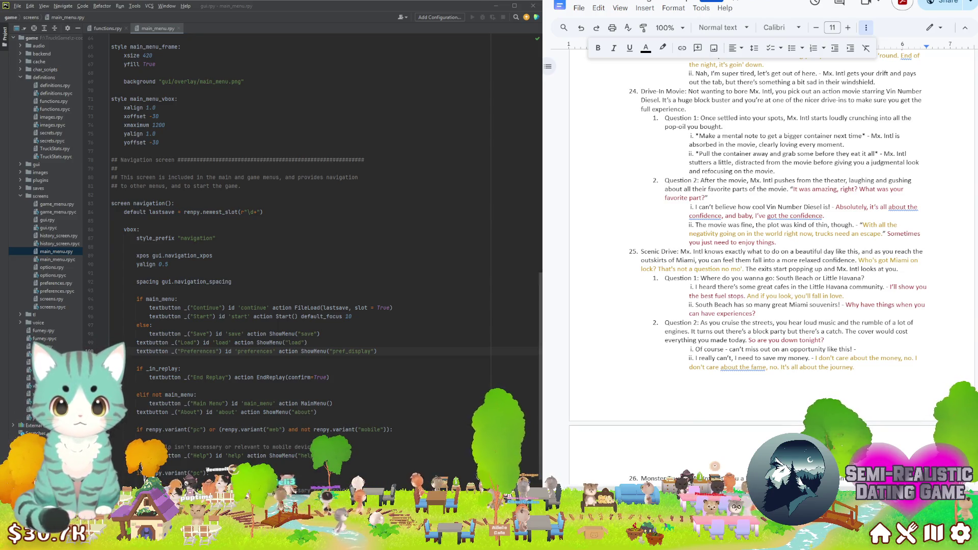
text( Right about now, we need all the trucks to hit the dance floor.)
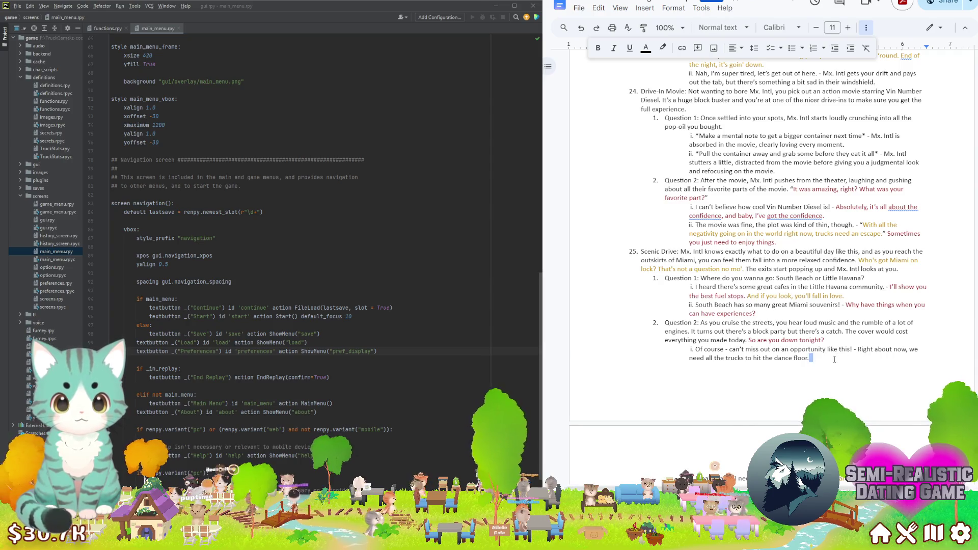
Add the reply "Right about now, we need all the trucks to hit the dance floor." in gold
drag(834, 359, 863, 349)
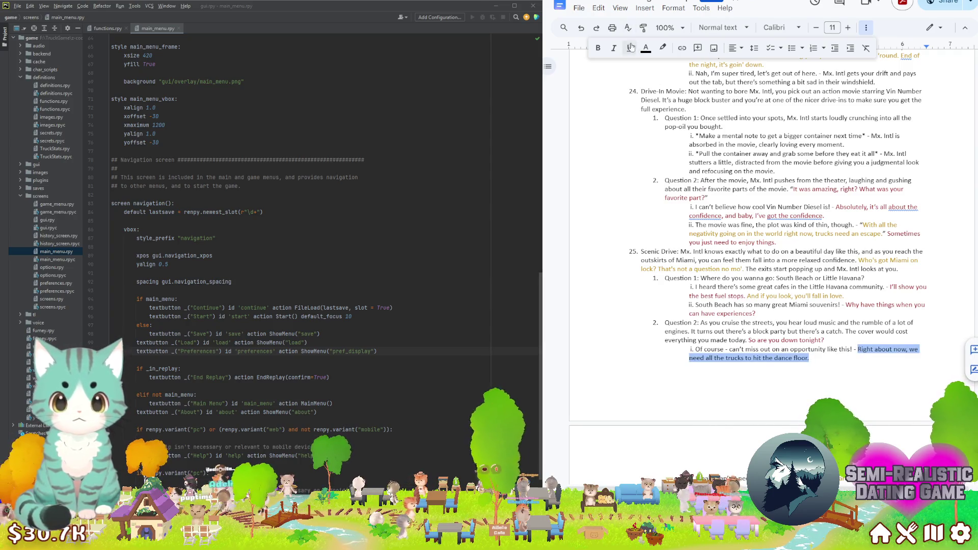
click(646, 50)
click(659, 167)
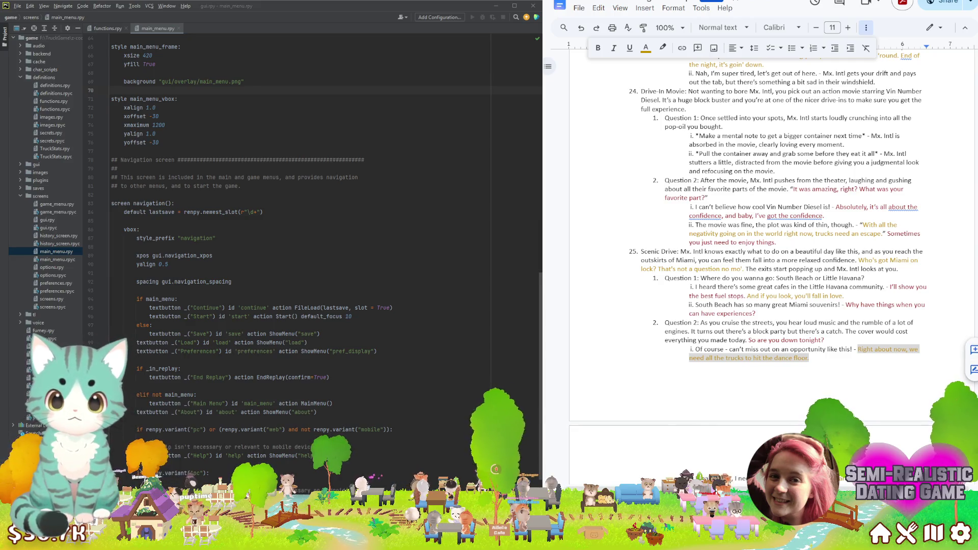
Scroll down to the Monster Trucks date section and place the caret in its first question
click(796, 314)
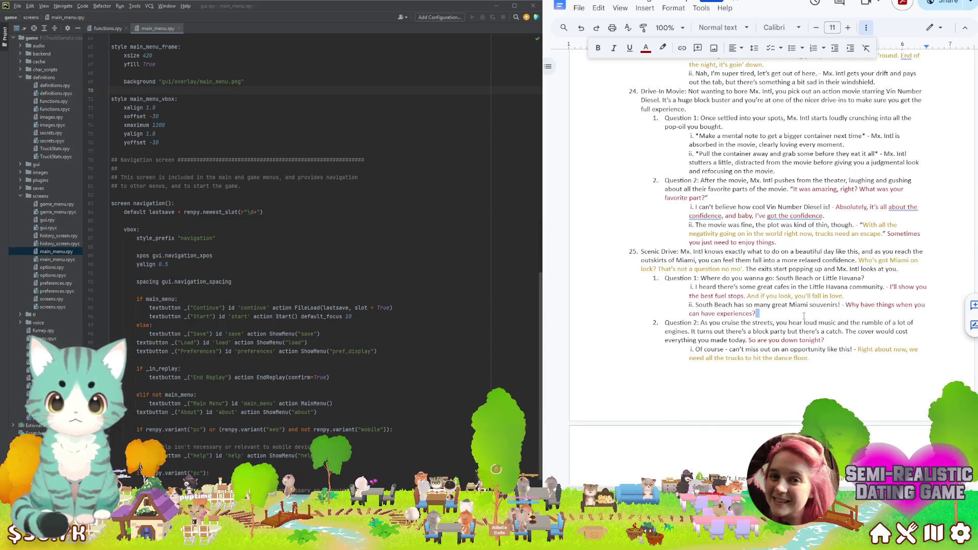
scroll(804, 316, down, 2)
scroll(806, 313, down, 2)
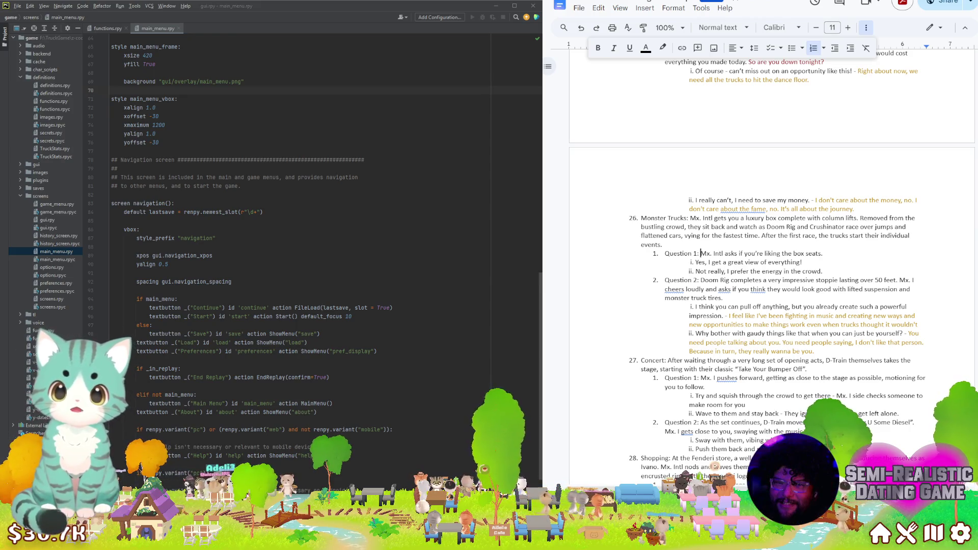
Replace Monster Trucks Question 1 with "How are you liking the high life tonight?" in dark red
drag(700, 252, 823, 253)
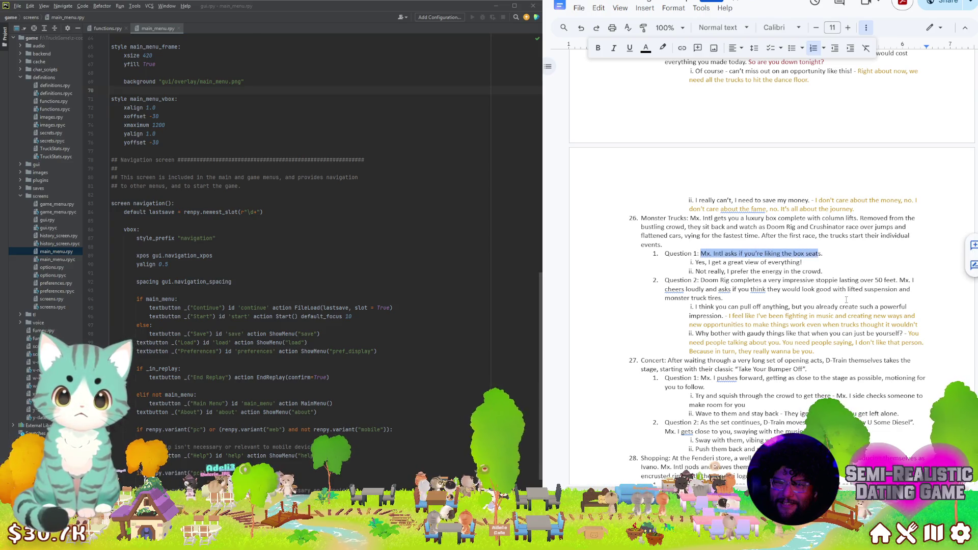
text("So bqa)
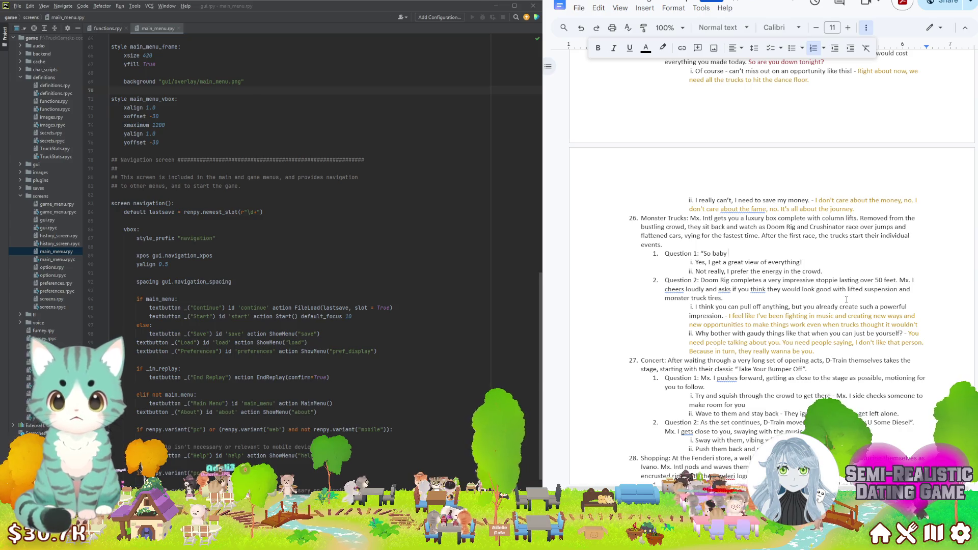
key(BackSpace)
key(BackSpace)
key(BackSpace)
key(BackSpace)
key(BackSpace)
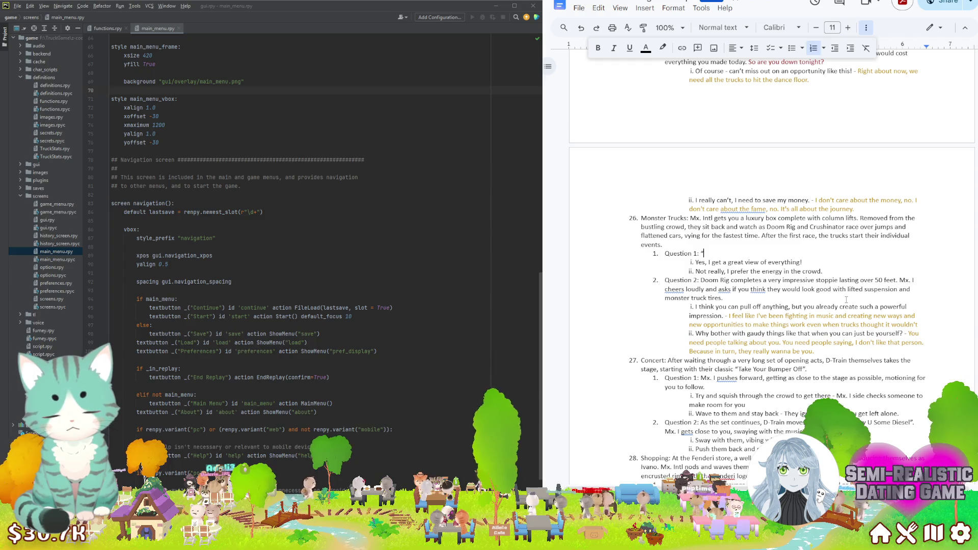
text(How are you )
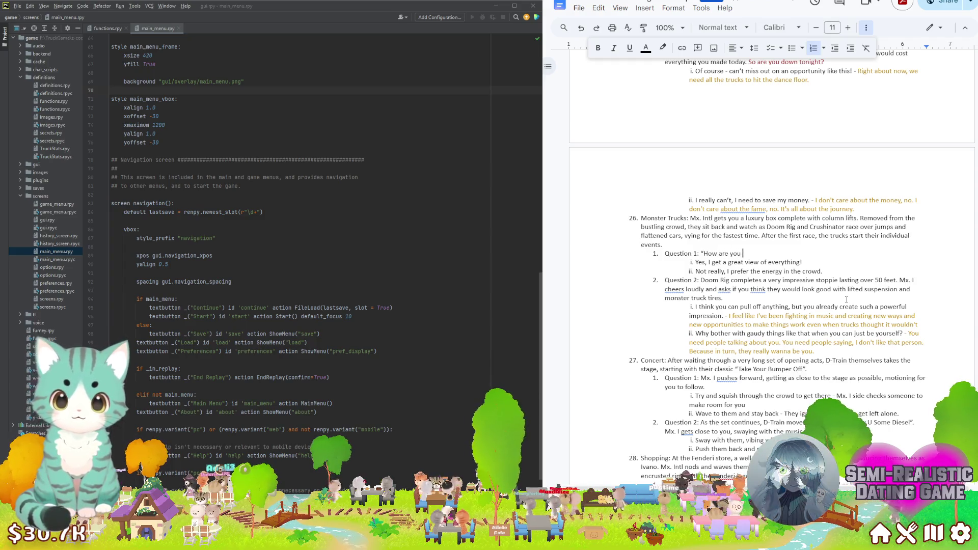
text(liking the high life )
text(tonight?)
text(")
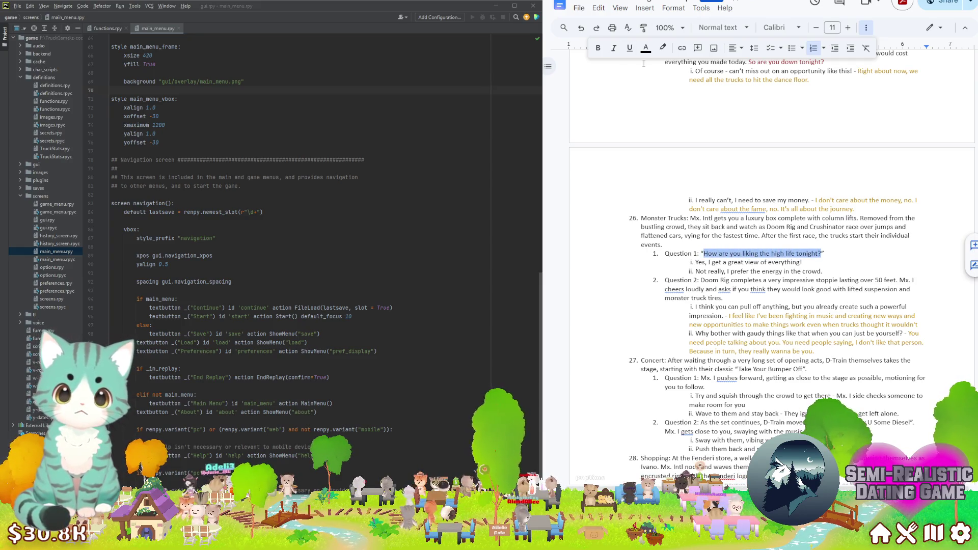
click(645, 47)
click(659, 132)
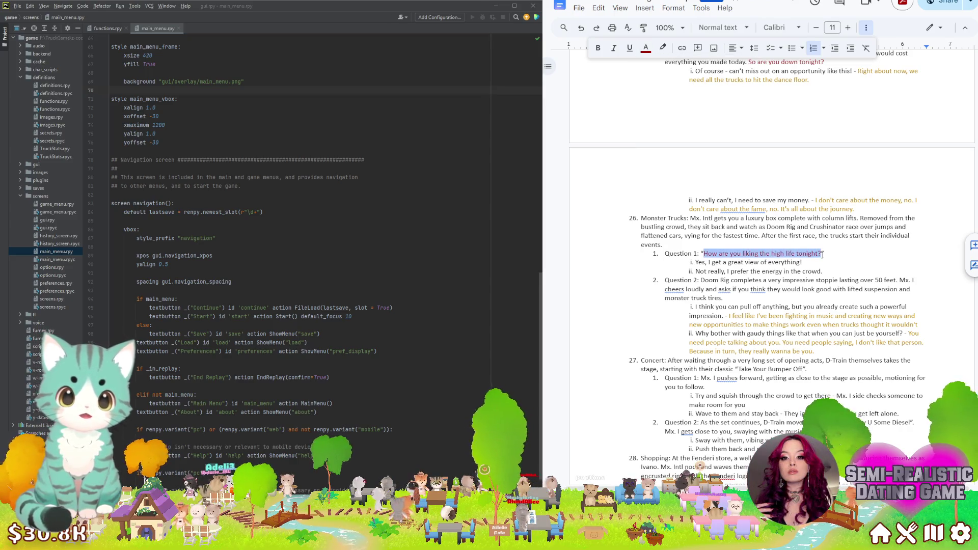
click(807, 263)
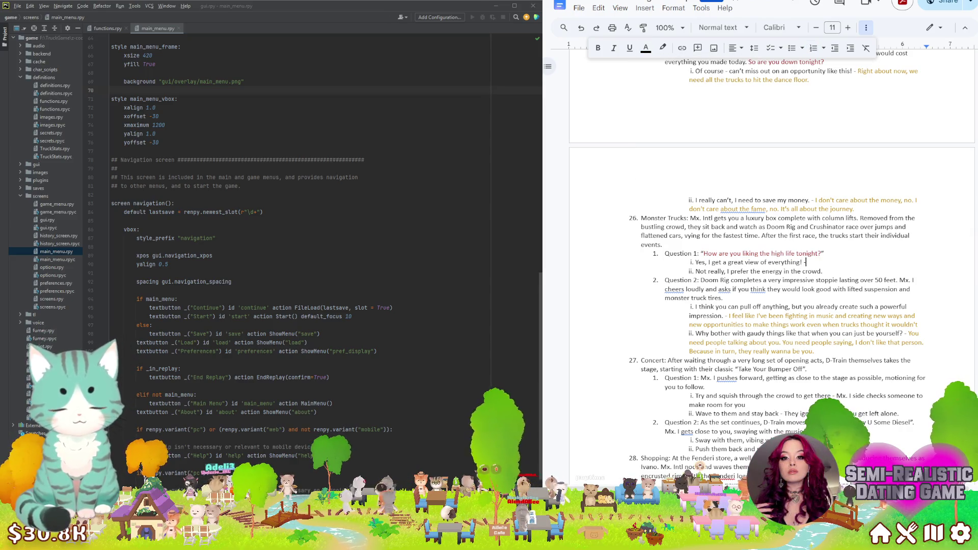
text(-)
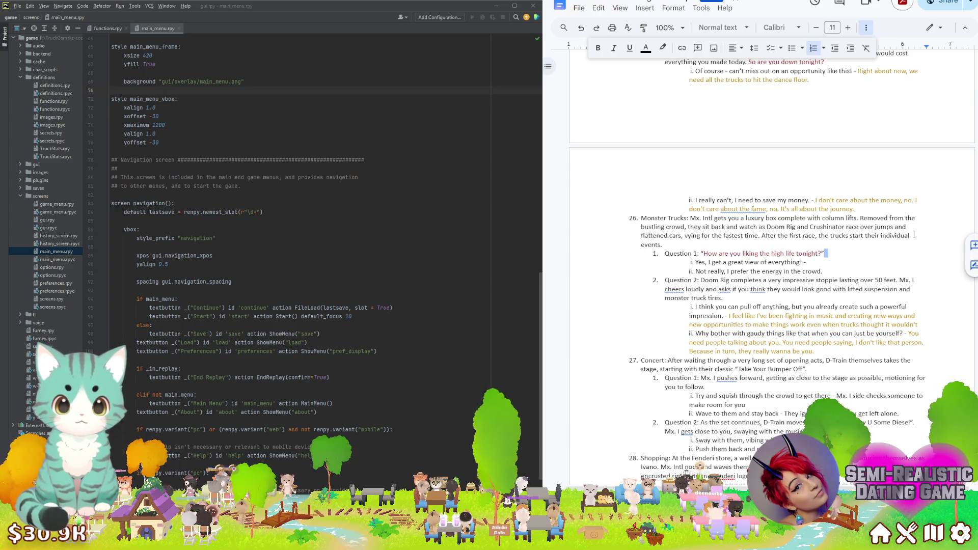
Replace "Enjoy the event!" in the first answer's reply with "That's right, we're here to enjoy it."
key(Down)
text(Live life, don't let life live you.)
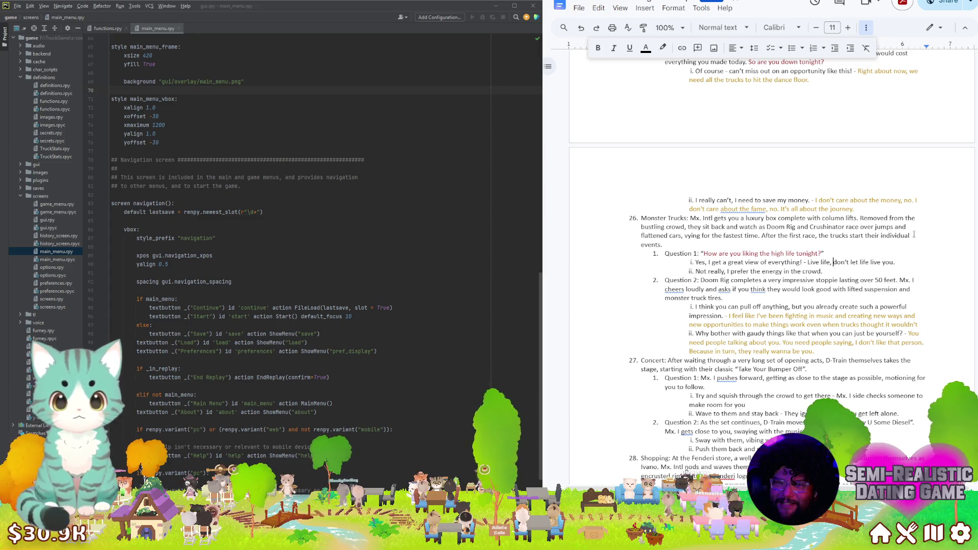
key(BackSpace)
text(Enjo)
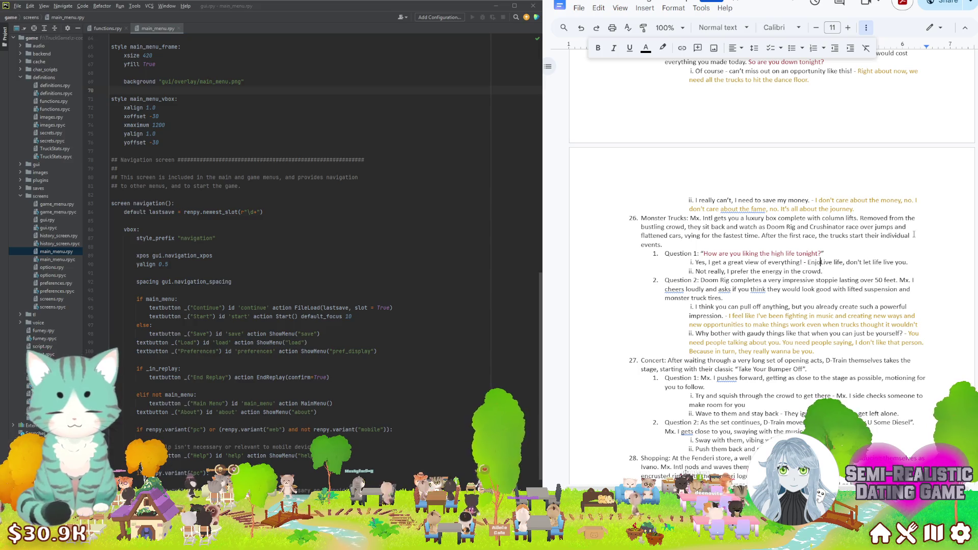
text(e L)
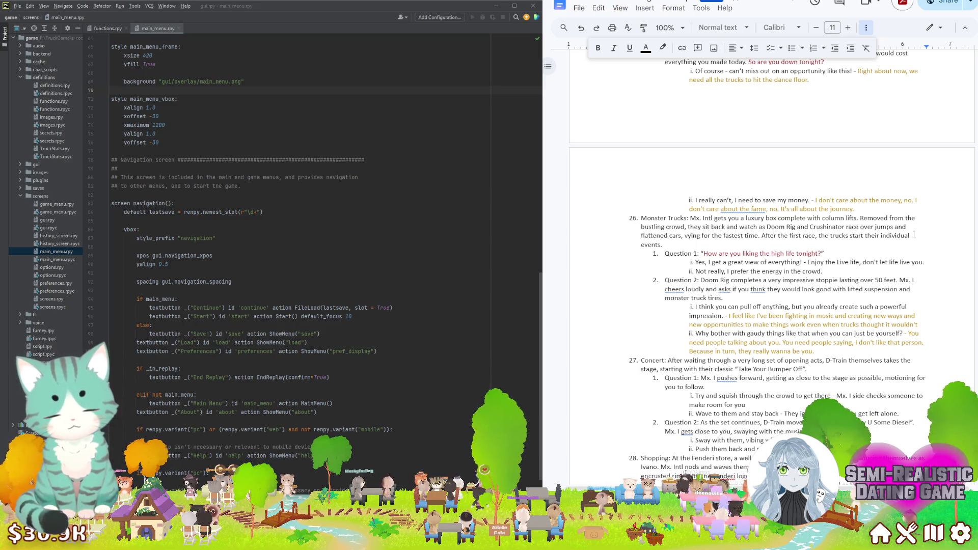
text(event)
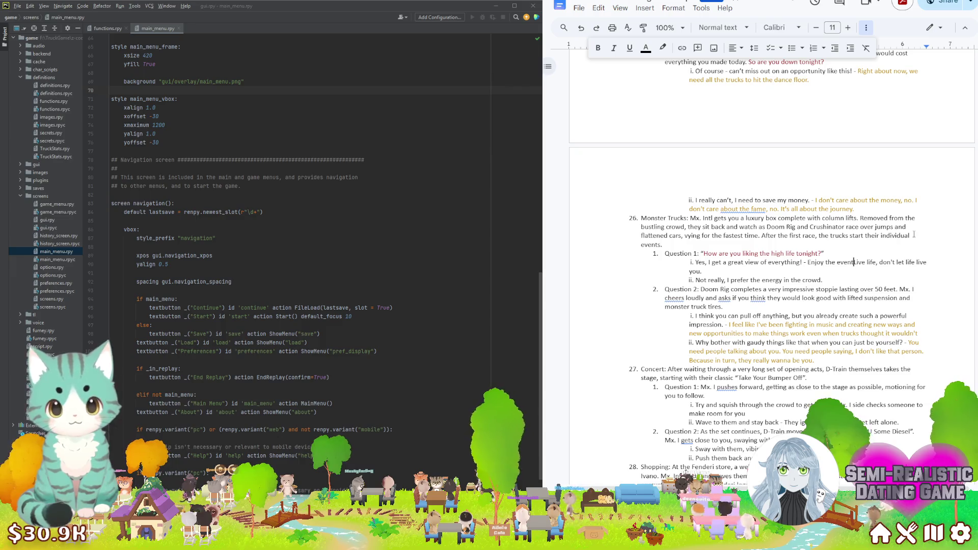
text(.)
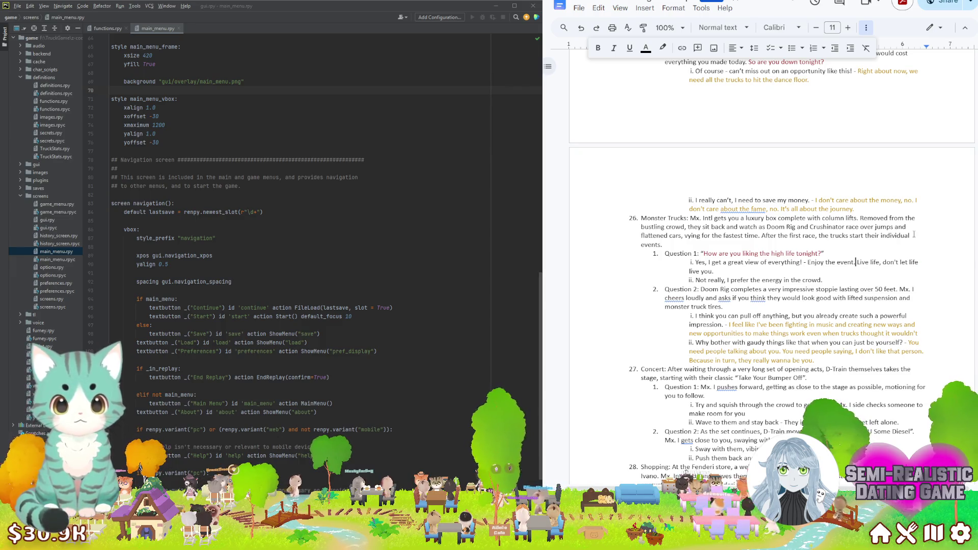
key(BackSpace)
key(BackSpace)
text(!)
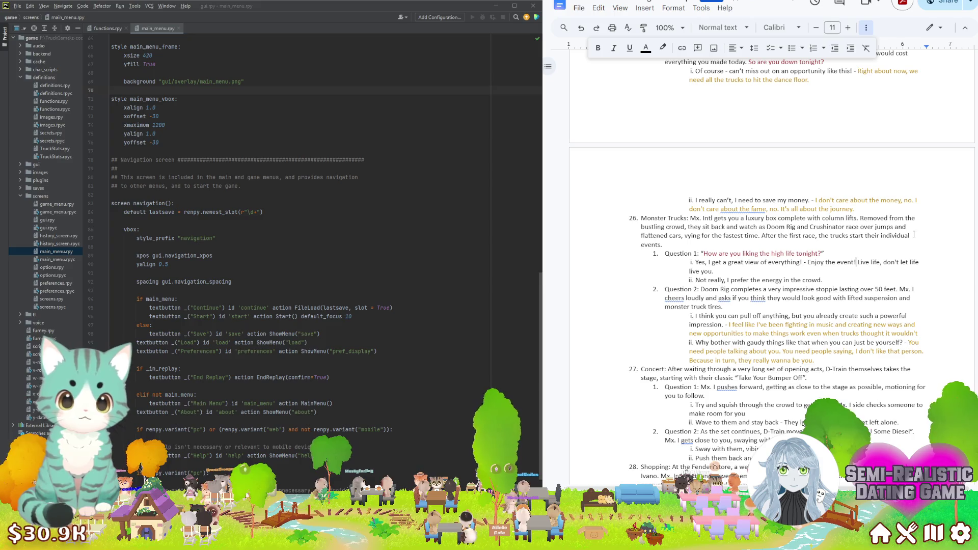
key(ctrl+shift+Left)
key(ctrl+shift+Left)
key(ctrl+shift+Left)
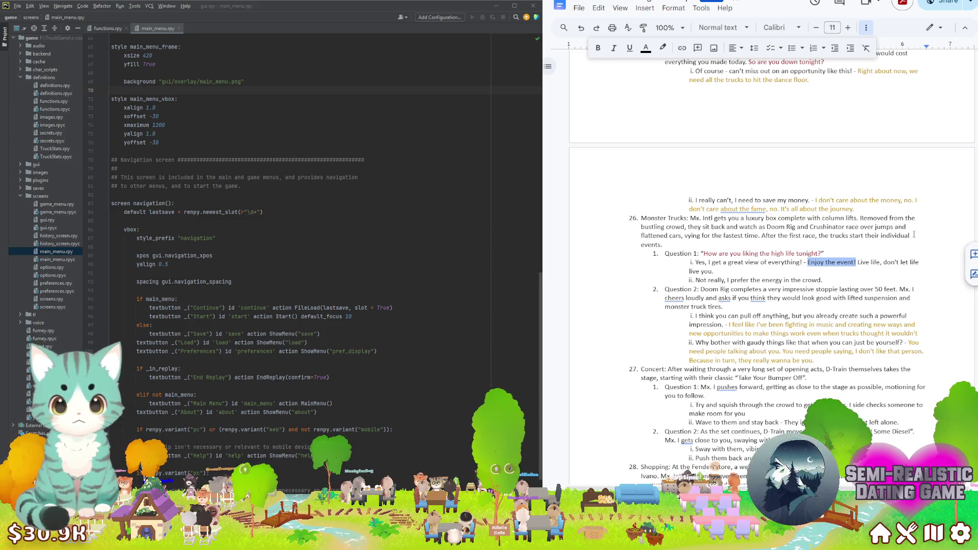
text(That's right, we)
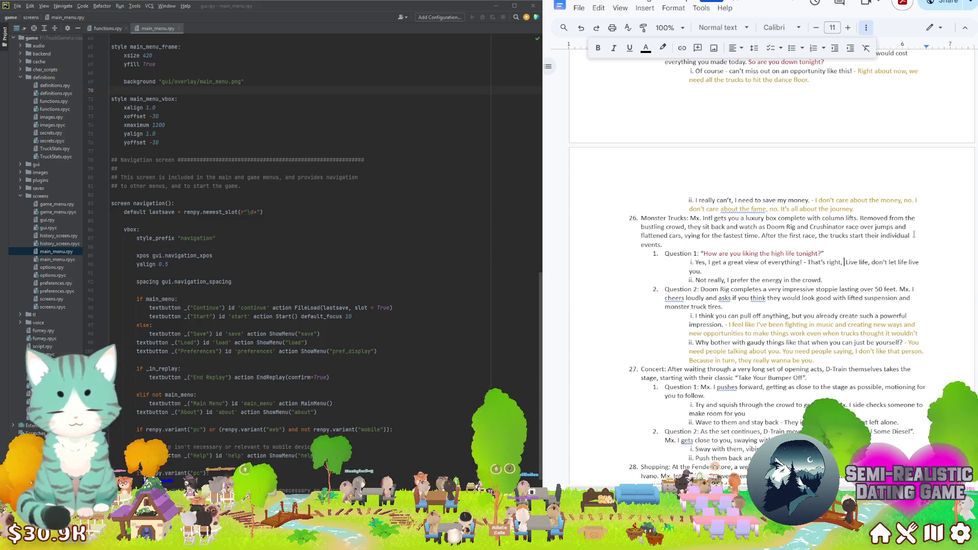
text('re here to )
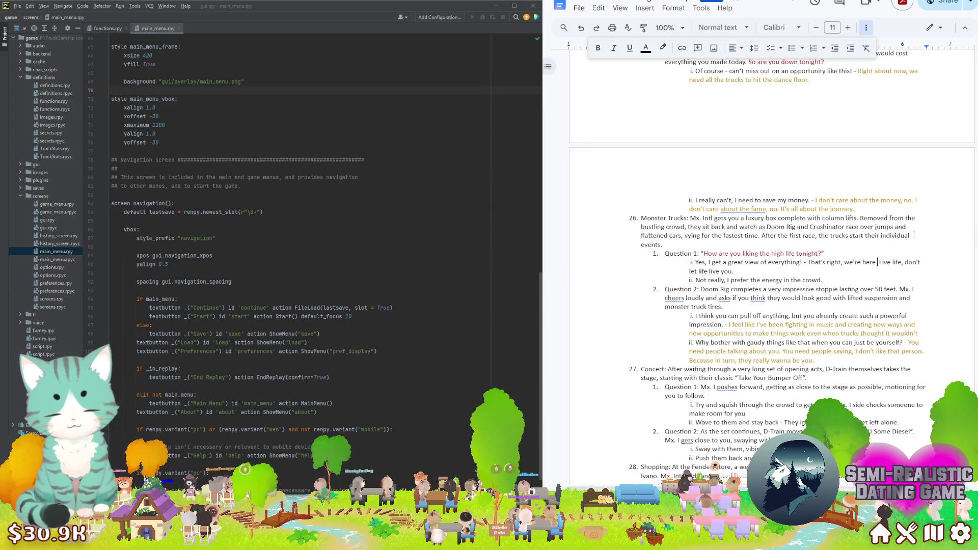
text(enjoy it.)
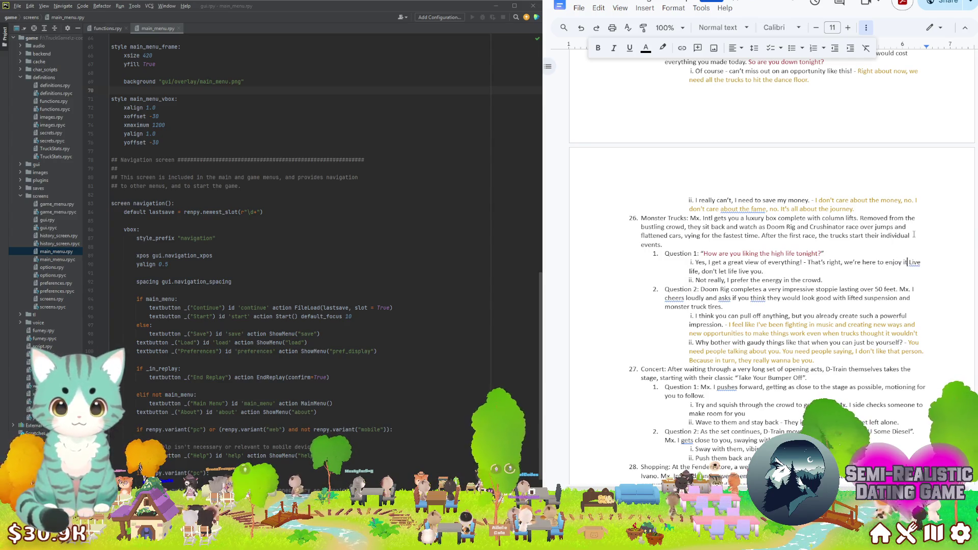
Colour "Live life, don't let life live you." gold and the new reply sentence dark red
key(shift+Down)
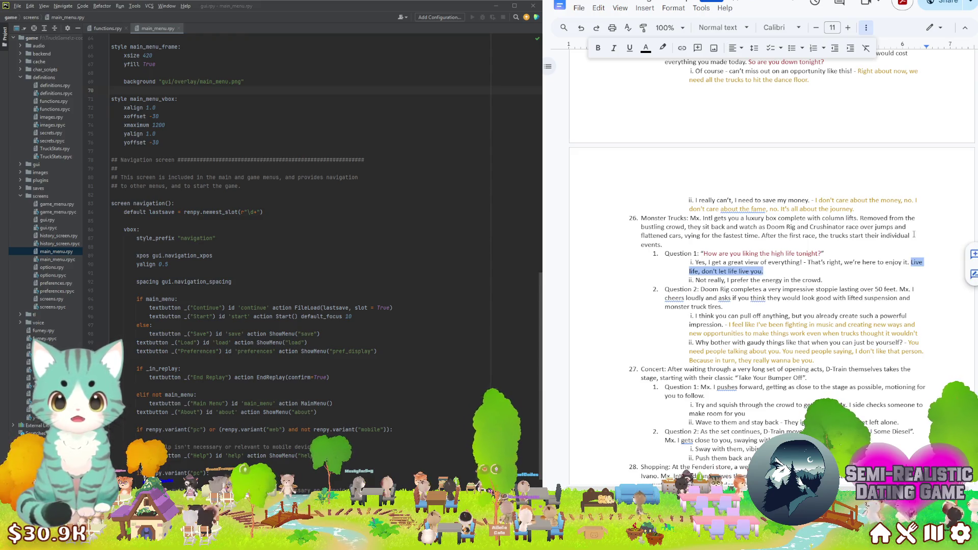
click(646, 48)
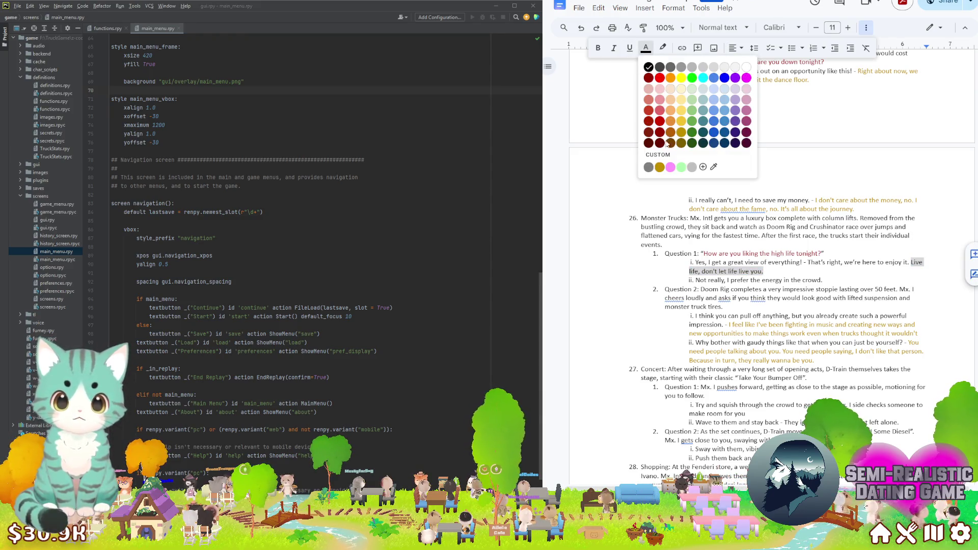
click(661, 167)
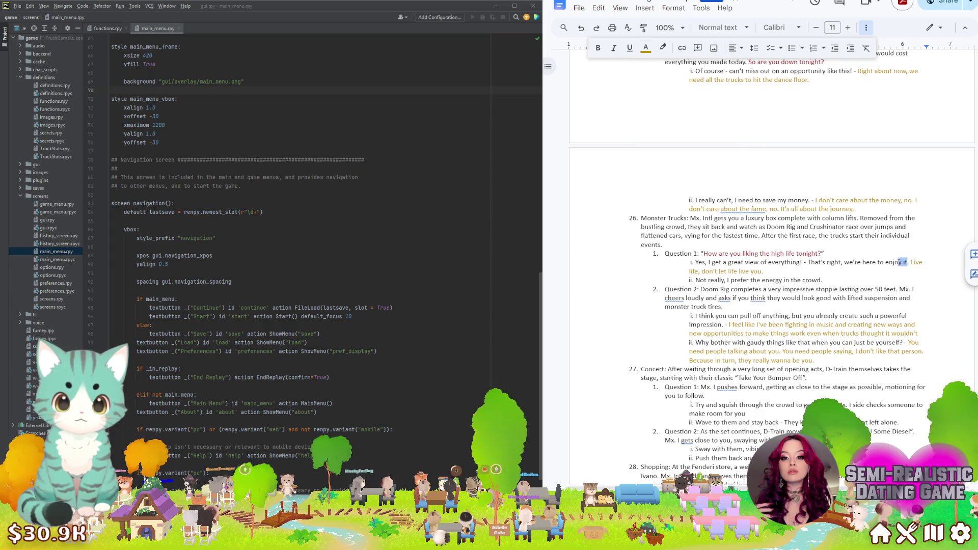
key(ctrl+shift+Left)
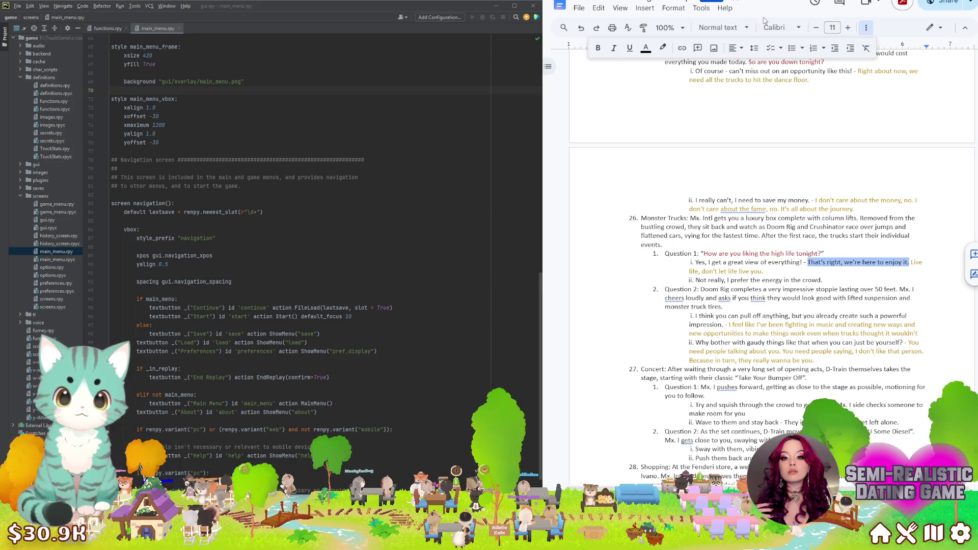
click(647, 48)
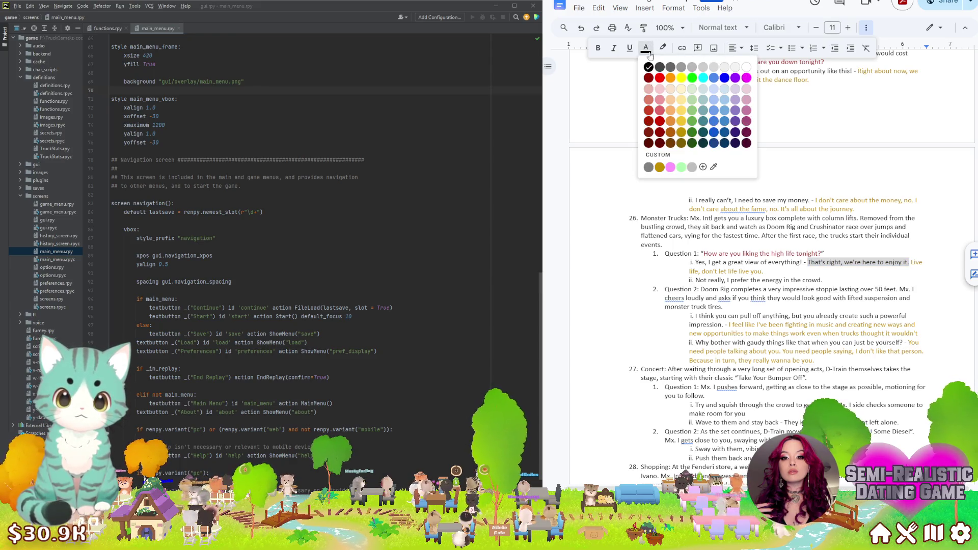
click(661, 122)
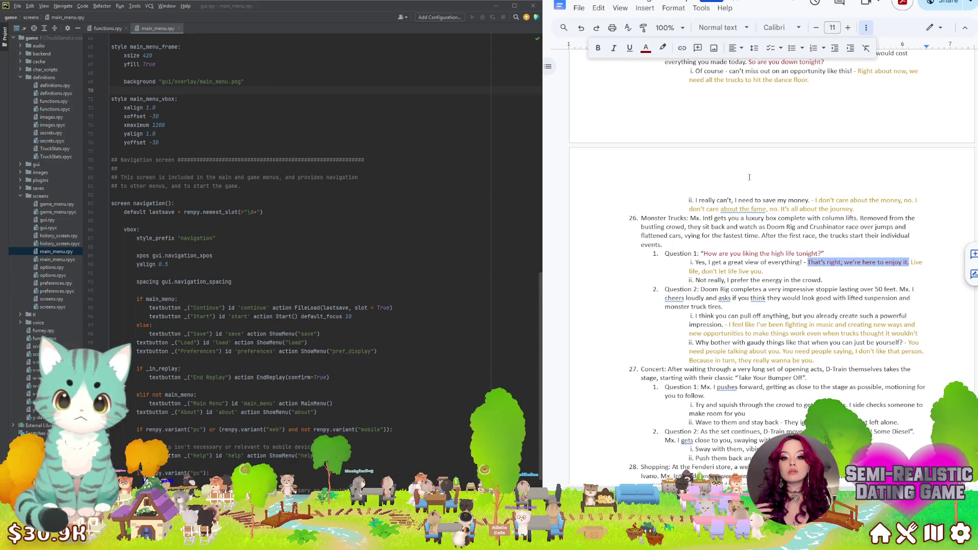
click(824, 279)
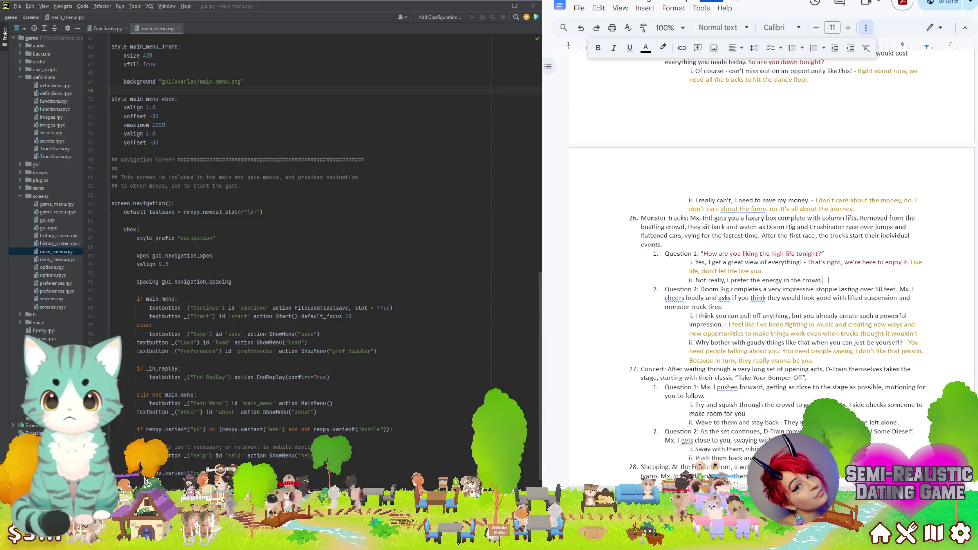
Write a reply after "waste of money." asking about spending money on the fun things
drag(828, 280, 727, 284)
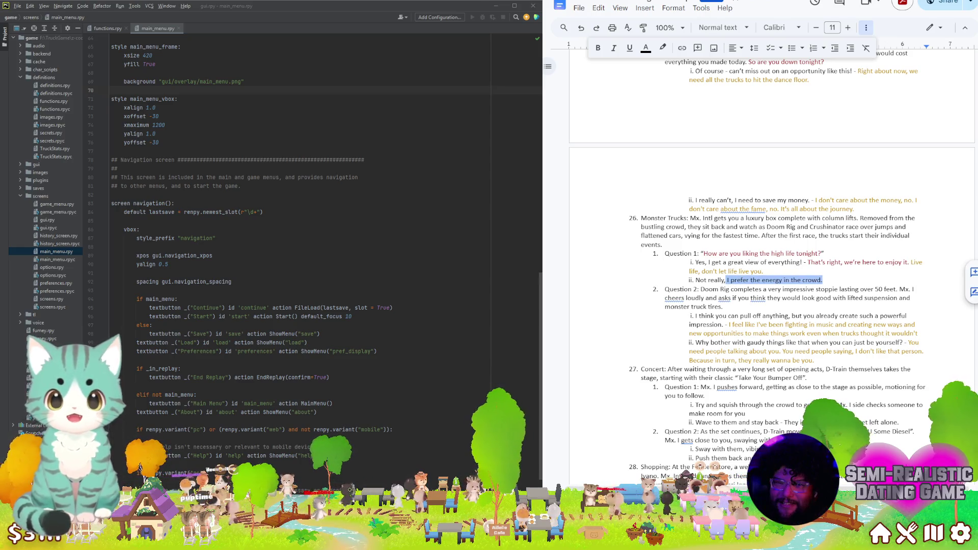
text(feels lik)
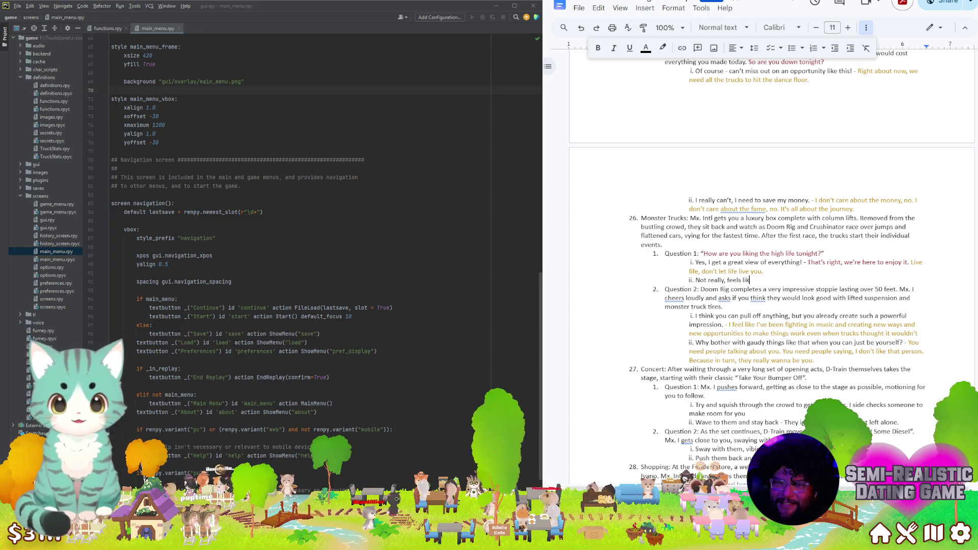
text(waste if )
text(m)
text( mmo)
text(ney.)
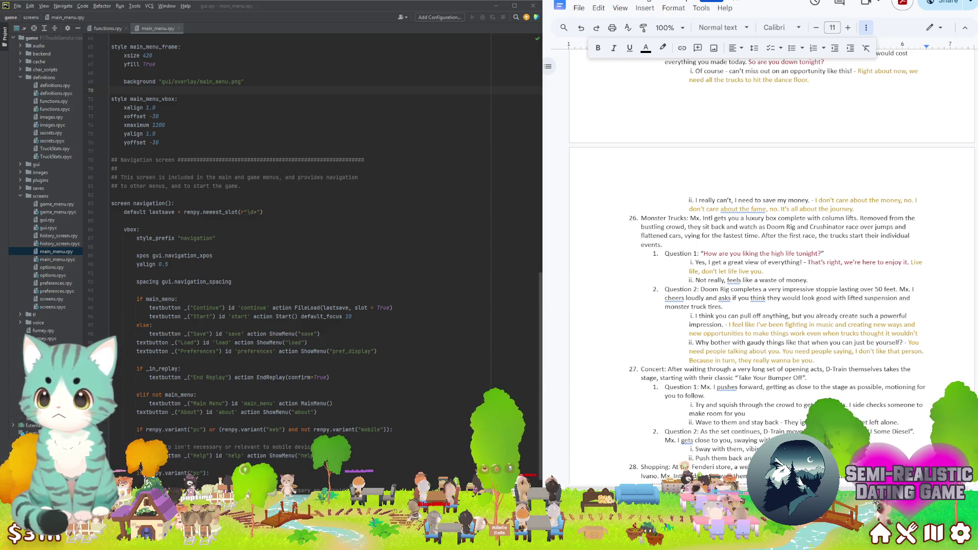
click(811, 280)
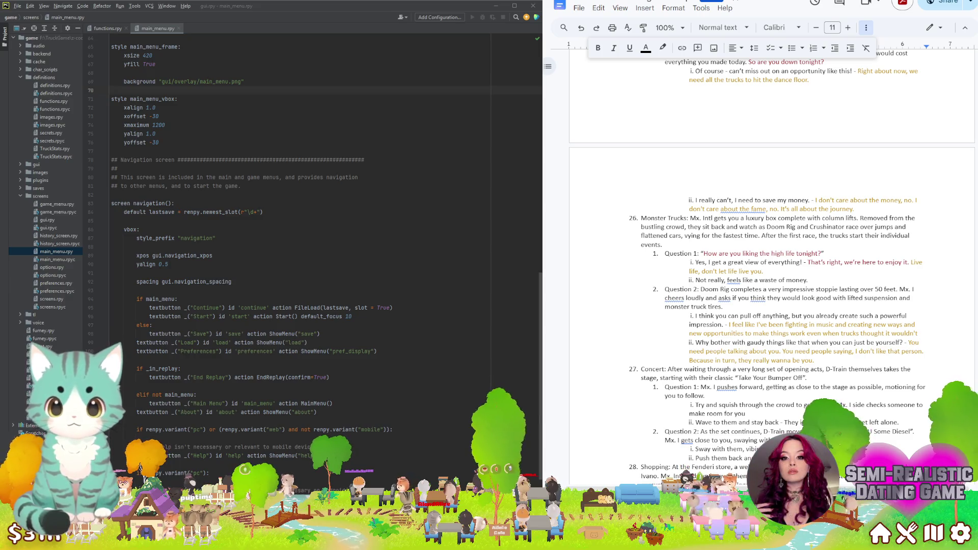
key(BackSpace)
text(-)
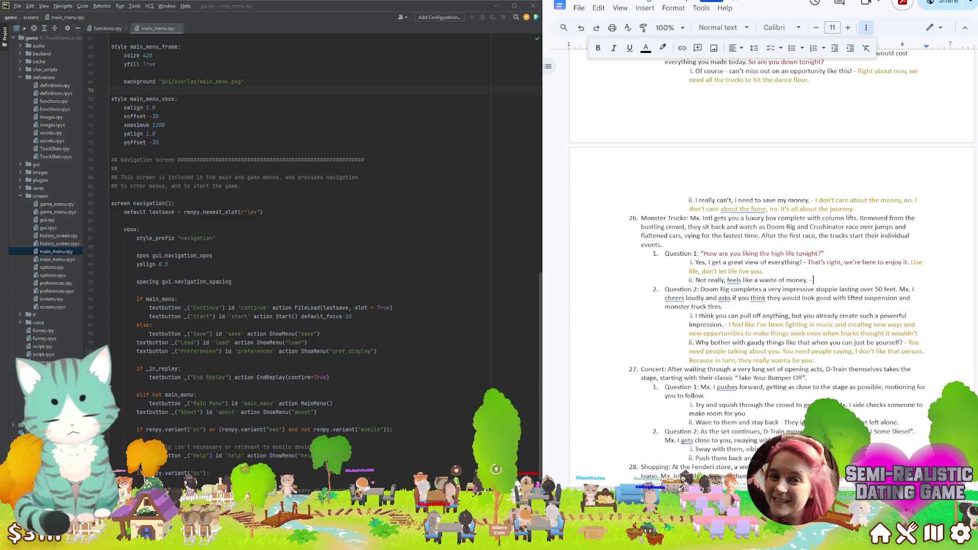
text(There's)
key(BackSpace)
key(BackSpace)
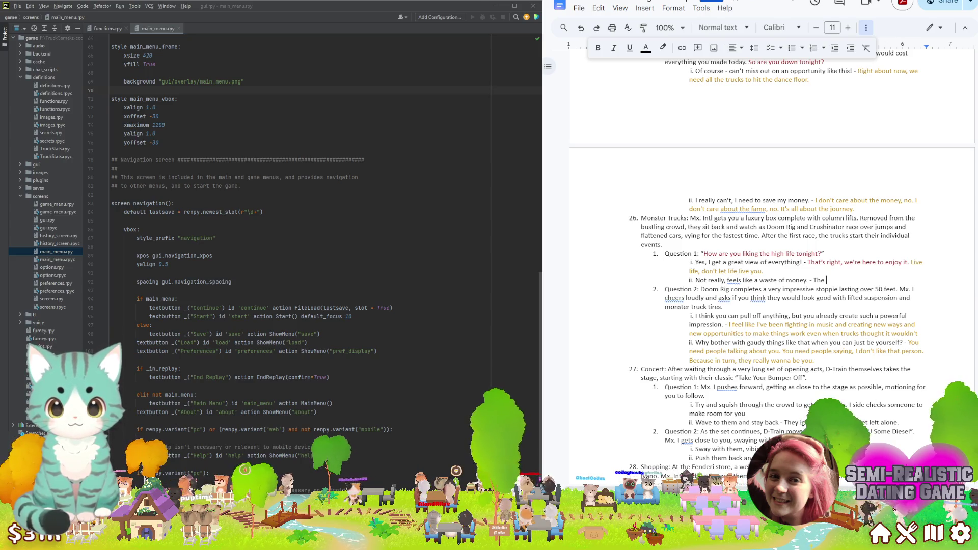
text(point of money is to )
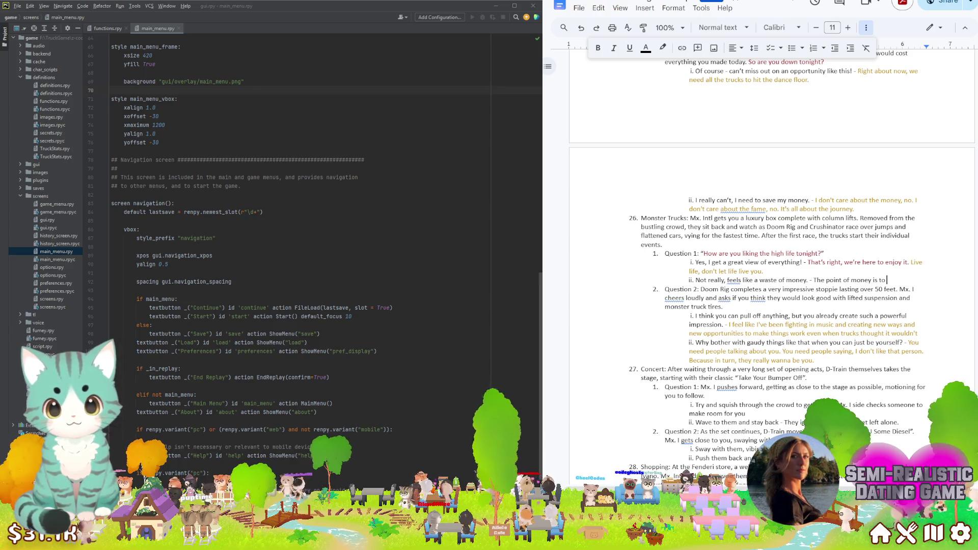
text(spen)
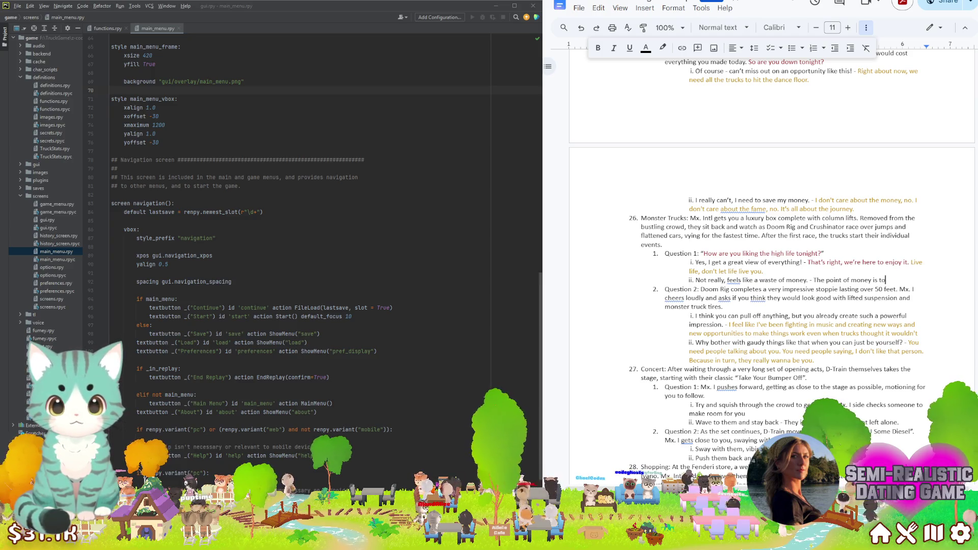
key(ctrl+BackSpace)
key(ctrl+BackSpace)
key(ctrl+BackSpace)
key(ctrl+BackSpace)
key(ctrl+BackSpace)
key(ctrl+BackSpace)
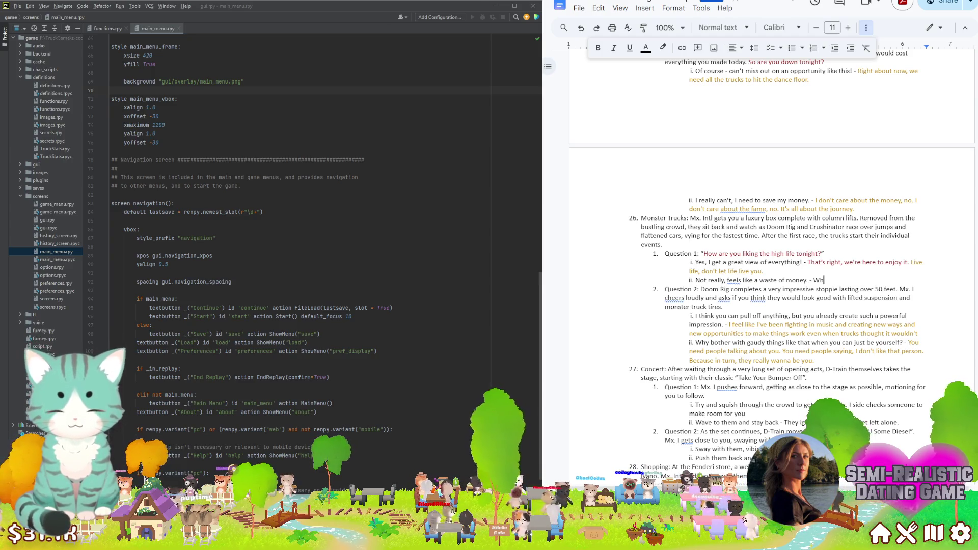
text(at's the )
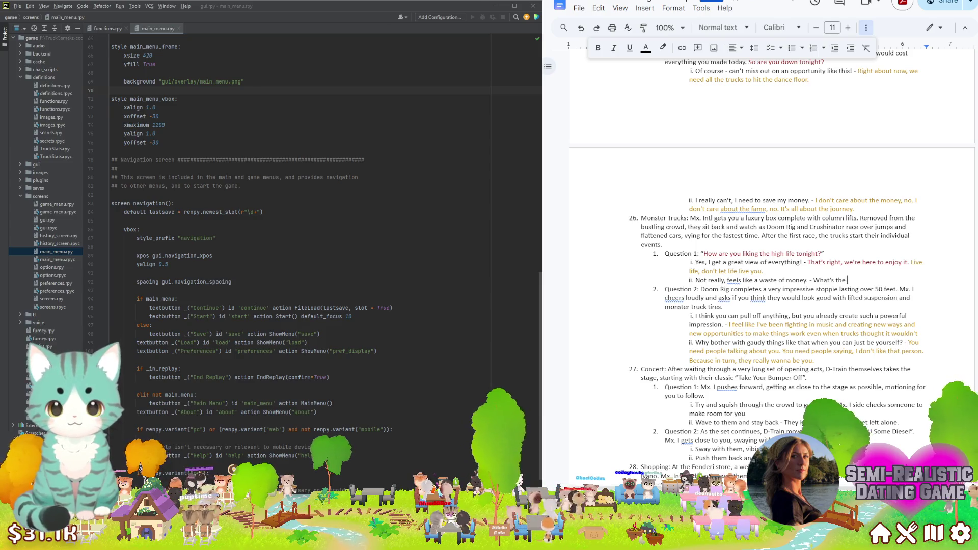
text(point of having )
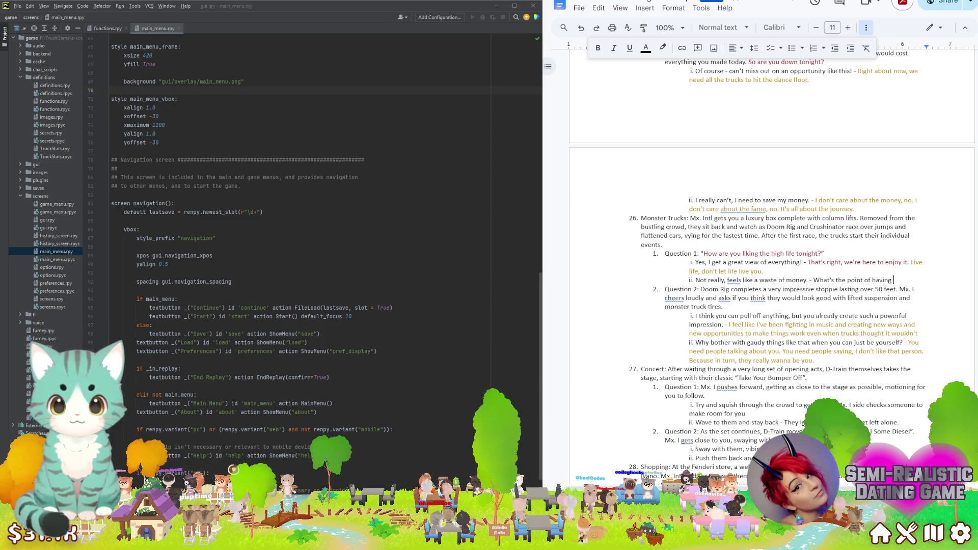
text(money if you're not )
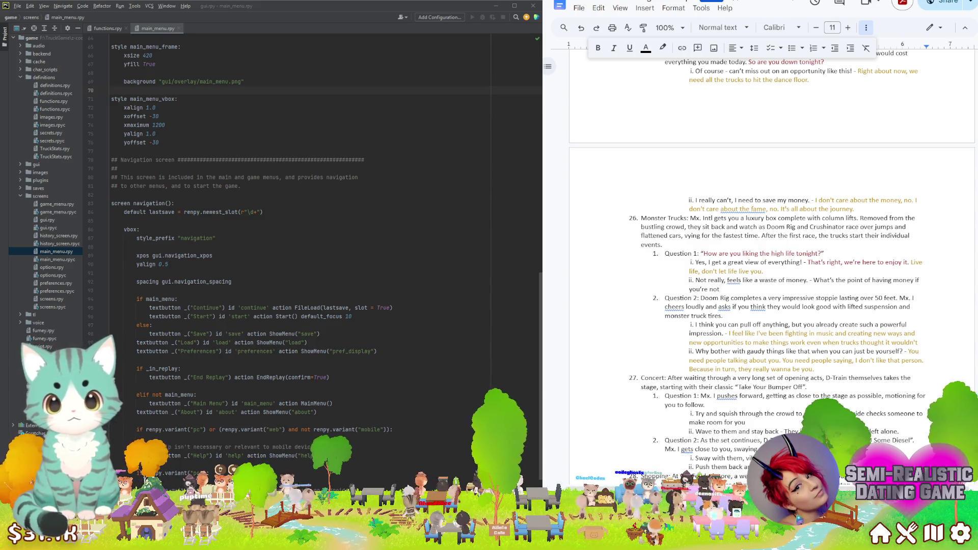
text(spending )
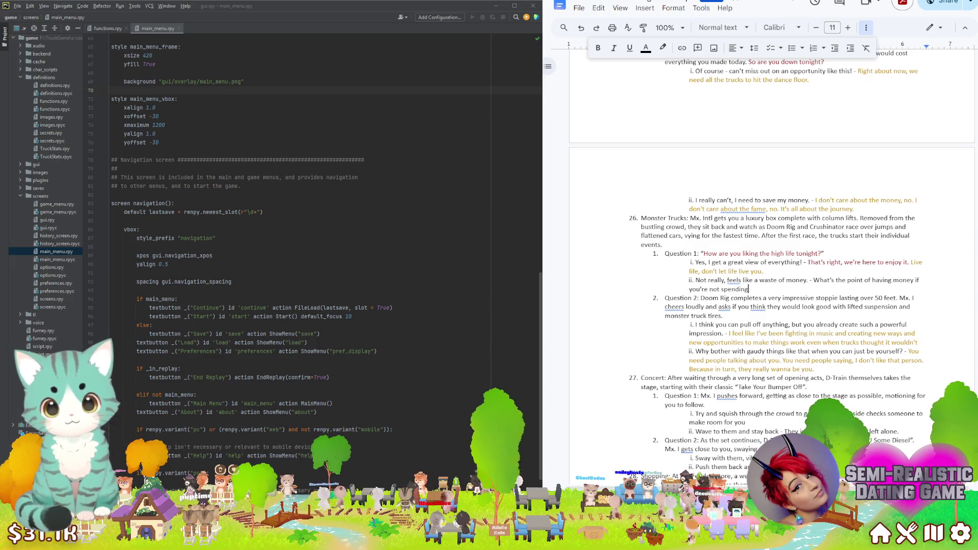
text(it to)
key(BackSpace)
key(BackSpace)
key(BackSpace)
text(it)
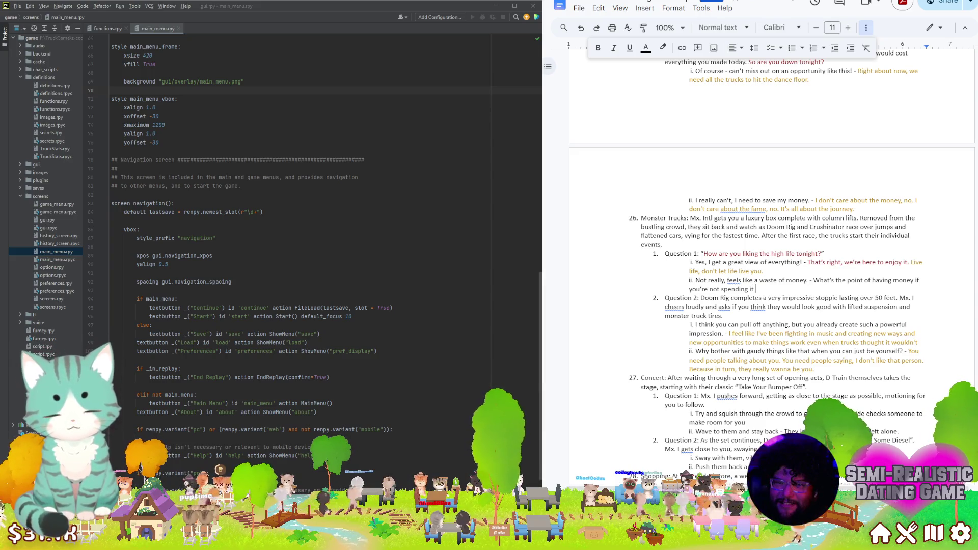
text( on the fun things)
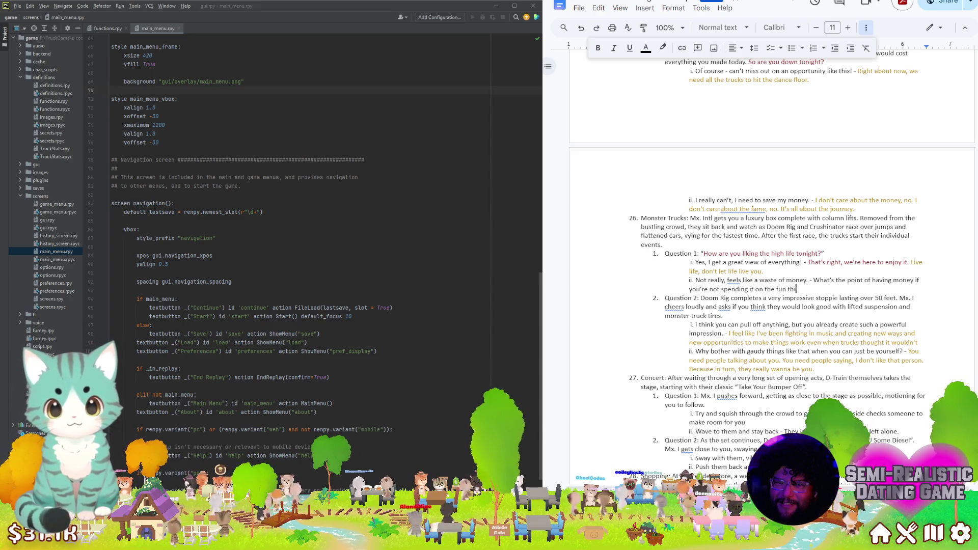
text(?)
key(shift+Up)
Colour the new reply sentence red
key(ctrl+shift+Right)
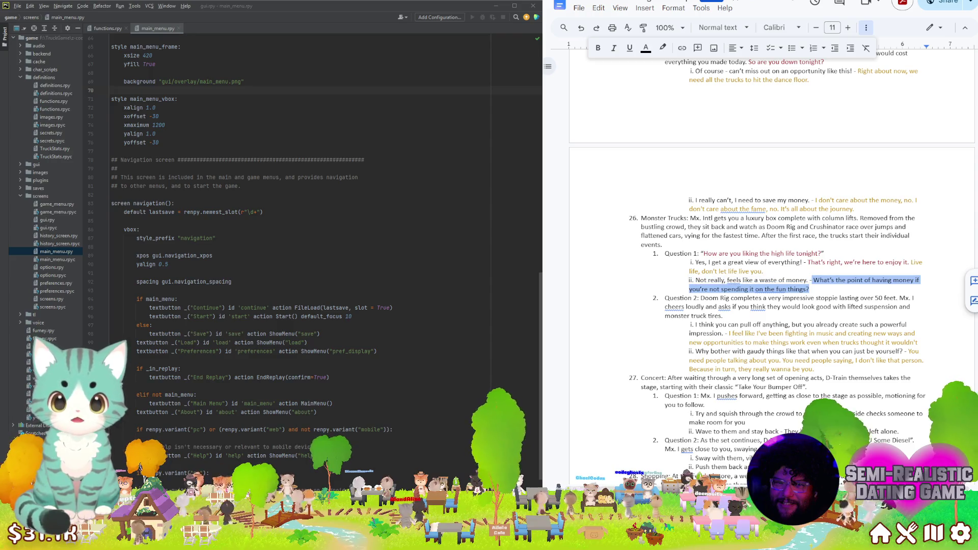
click(645, 48)
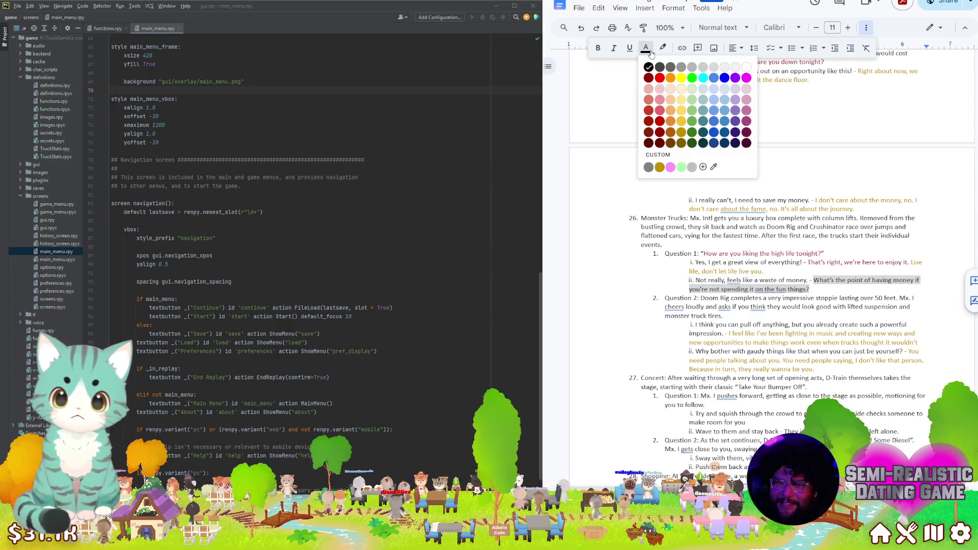
click(660, 132)
click(838, 298)
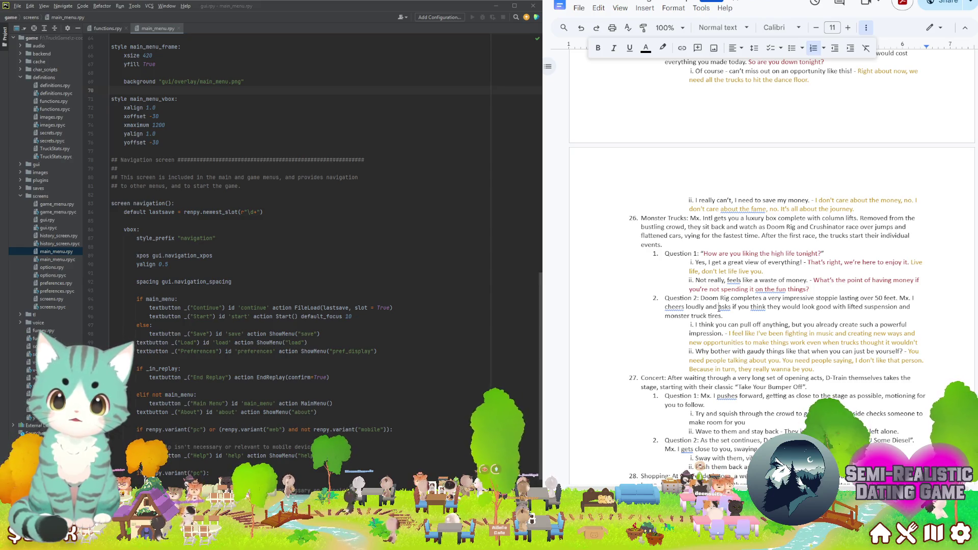
Add ", giving a good look over all the assembled trucks." after "loudly" and draft the Maybe sentence
click(719, 306)
click(704, 306)
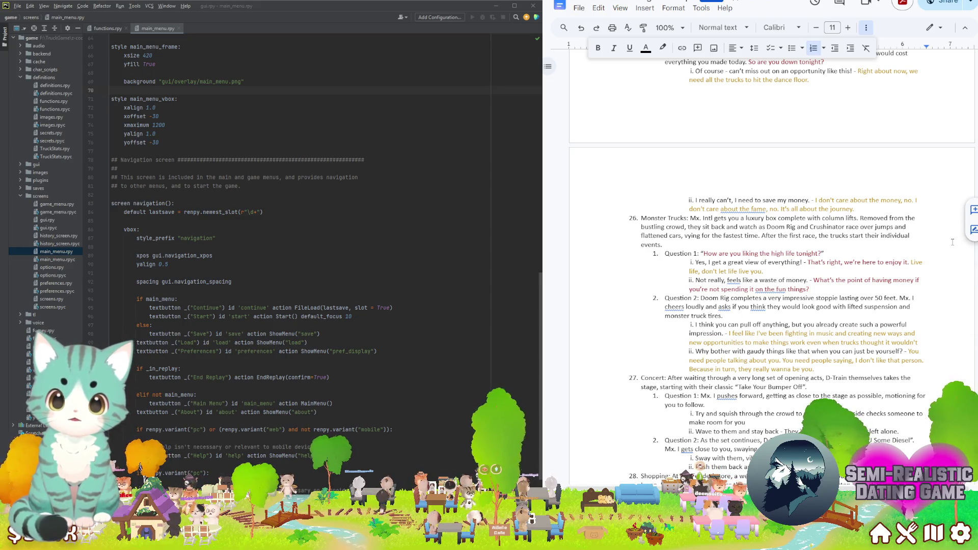
text(, giv)
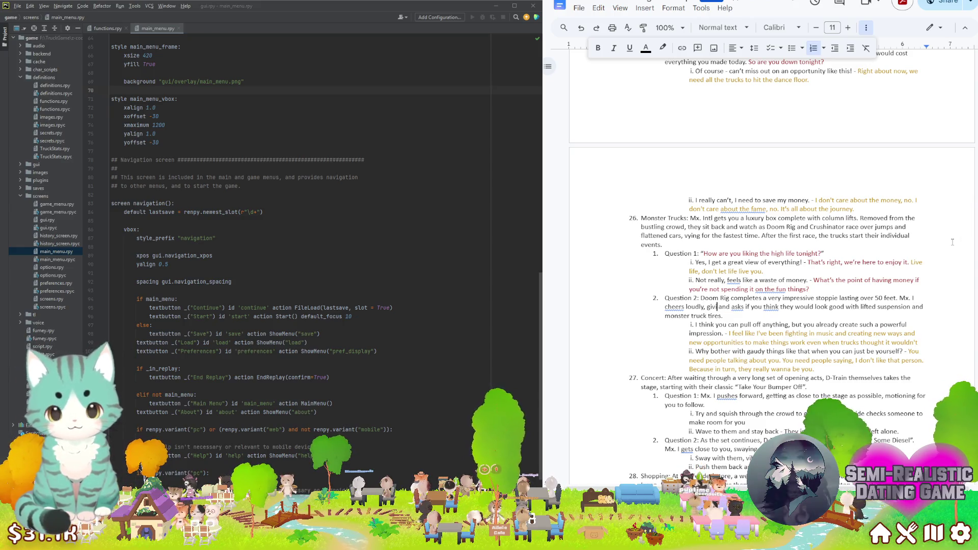
text(ing a good look over all the assembled trucks.)
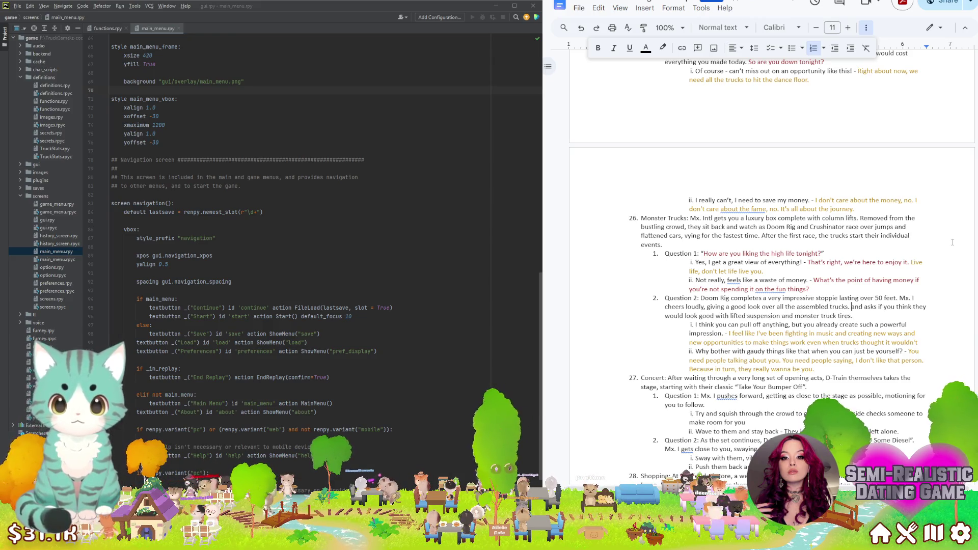
key(ctrl+shift+Down)
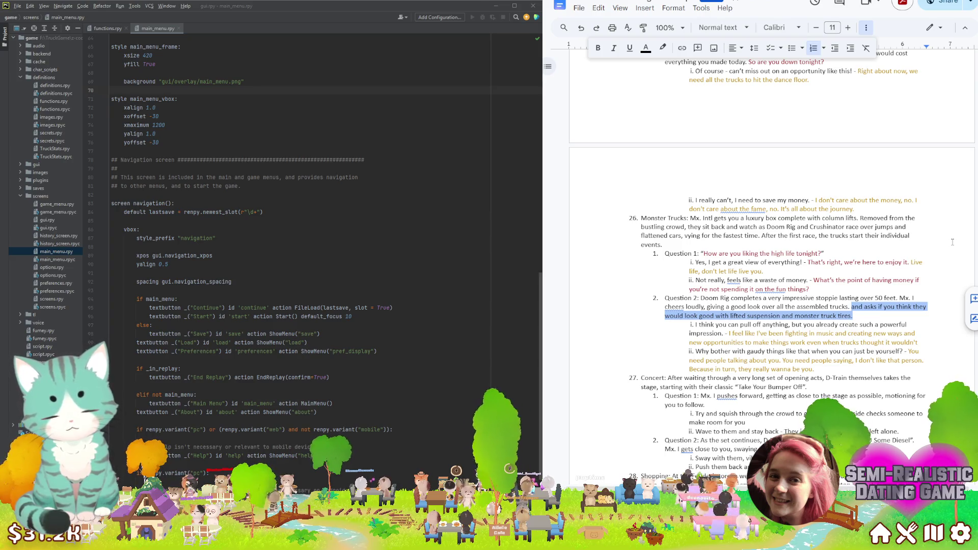
text(My)
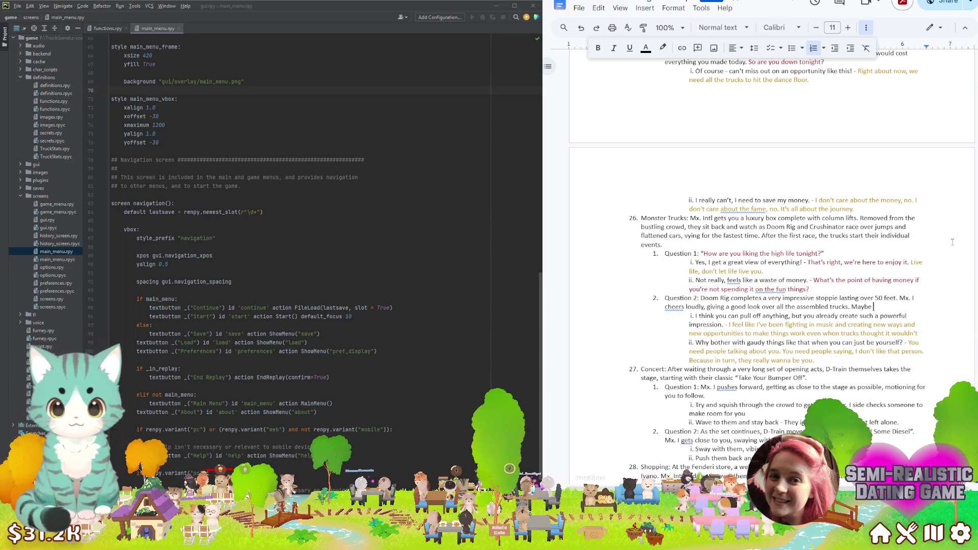
text( could go spend)
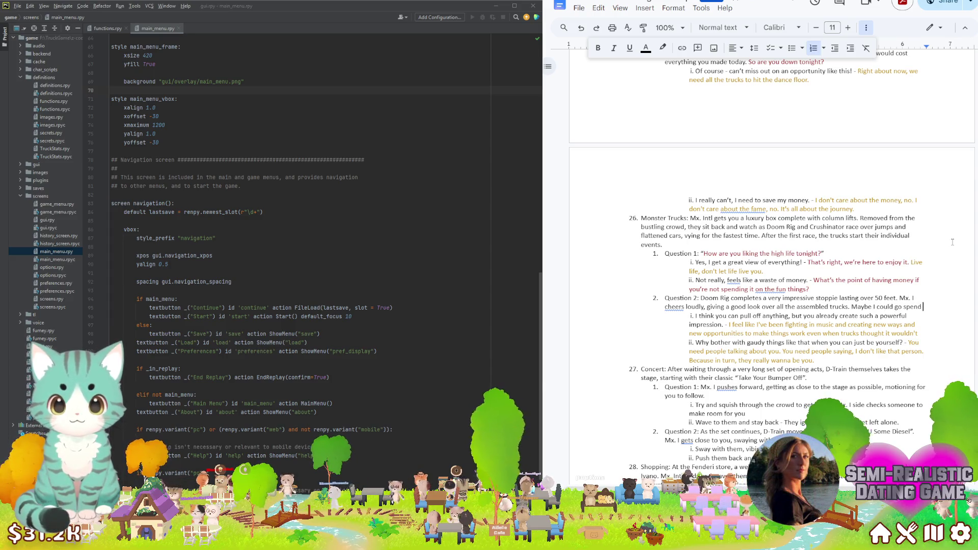
text( some)
text( cash on)
text( getting a new)
text( look with the big)
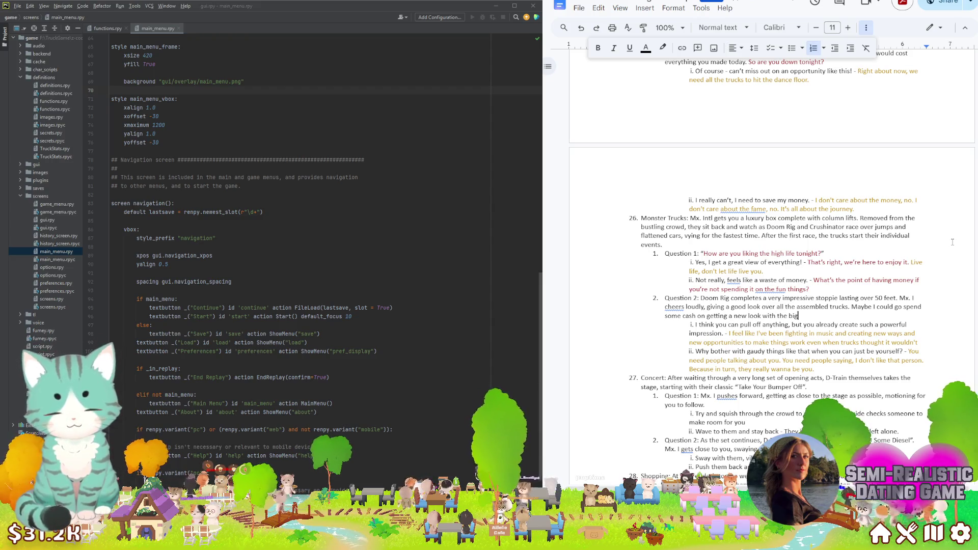
text( tires and)
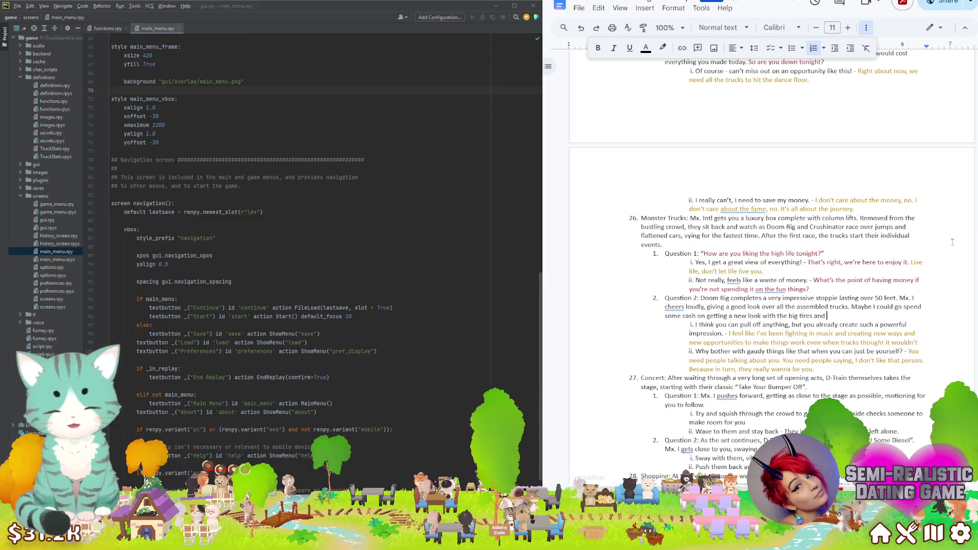
key(shift+Up)
text(M)
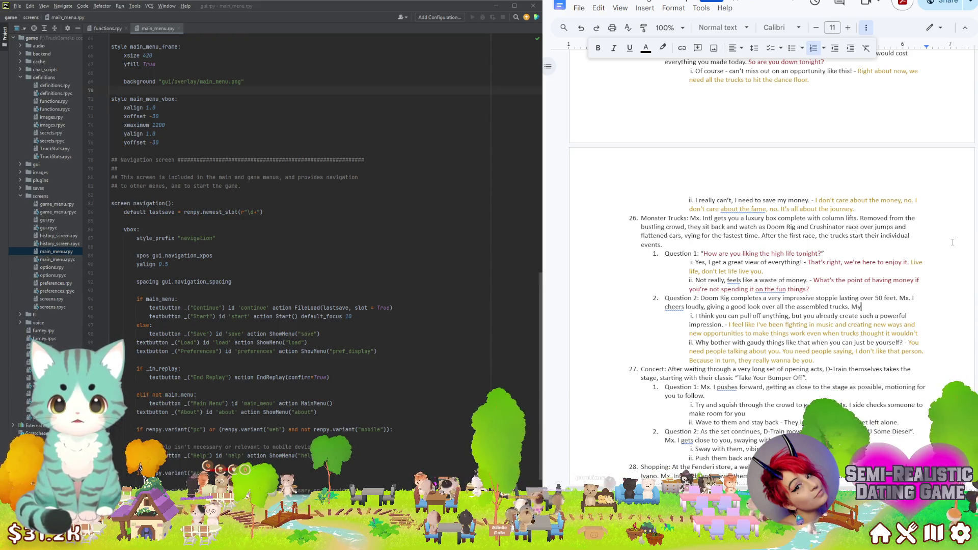
key(ctrl+z)
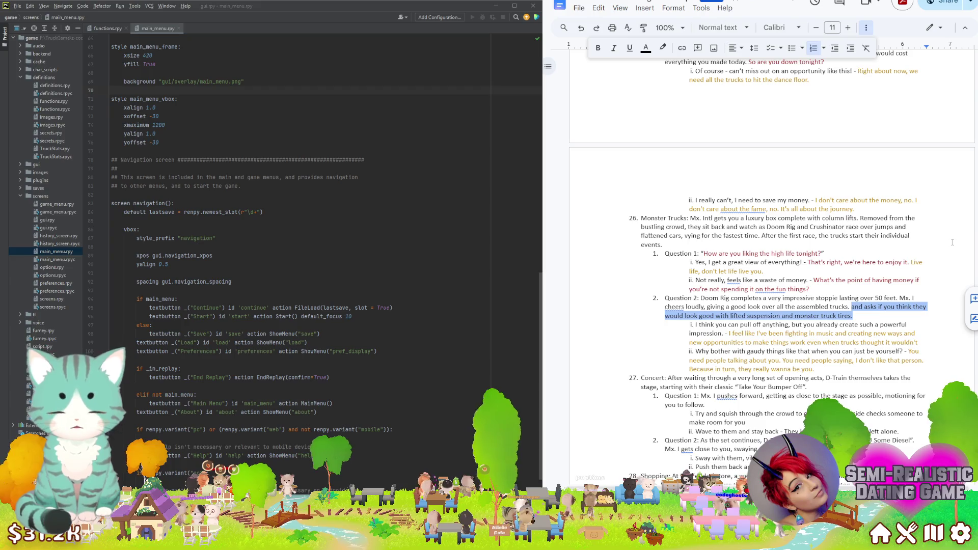
key(ctrl+y)
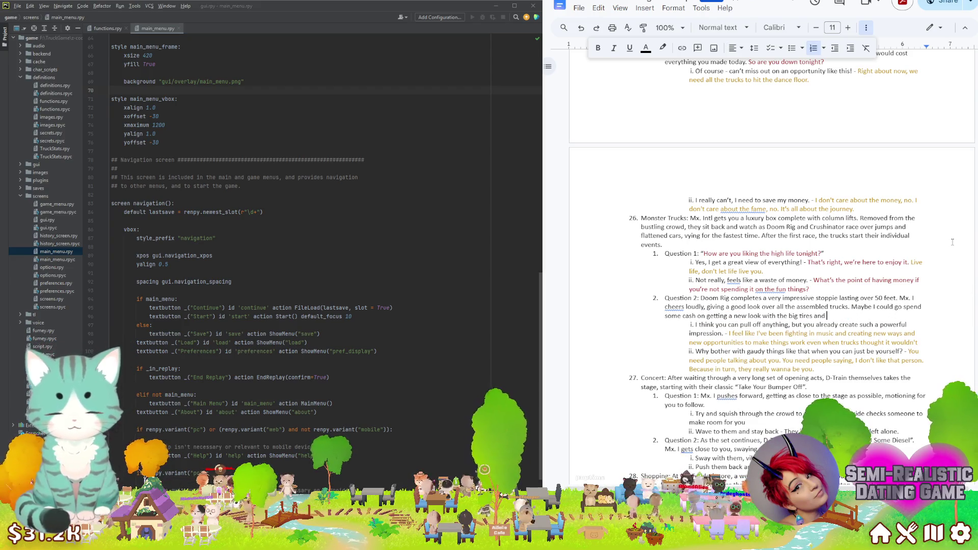
text(high lifts.)
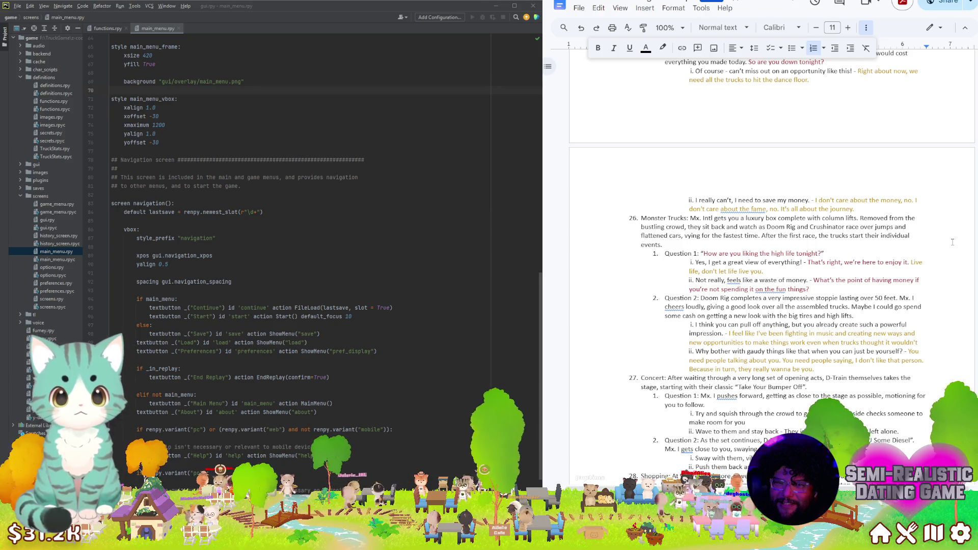
End Question 2 with "Maybe I could go spend some cash on getting a new look…, you know?" in red
key(shift+Up)
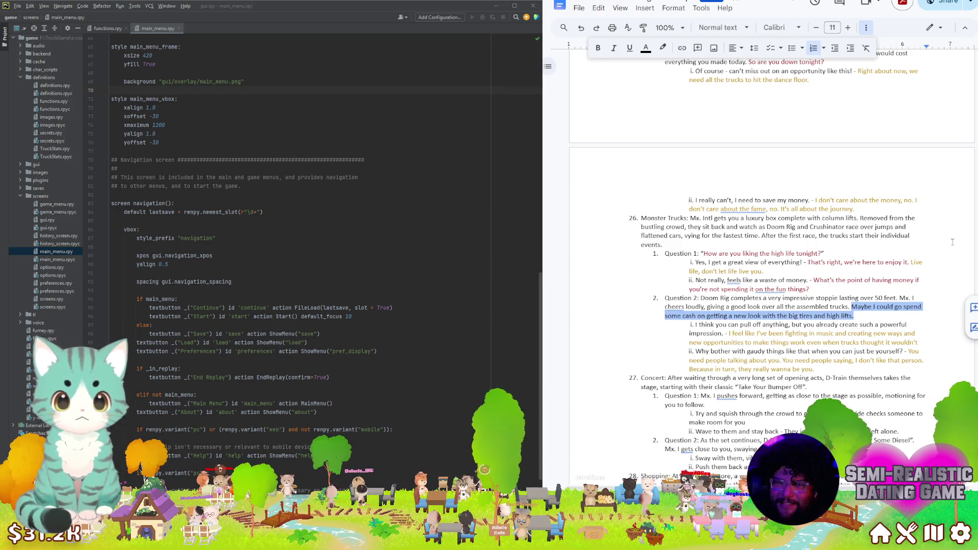
key(Right)
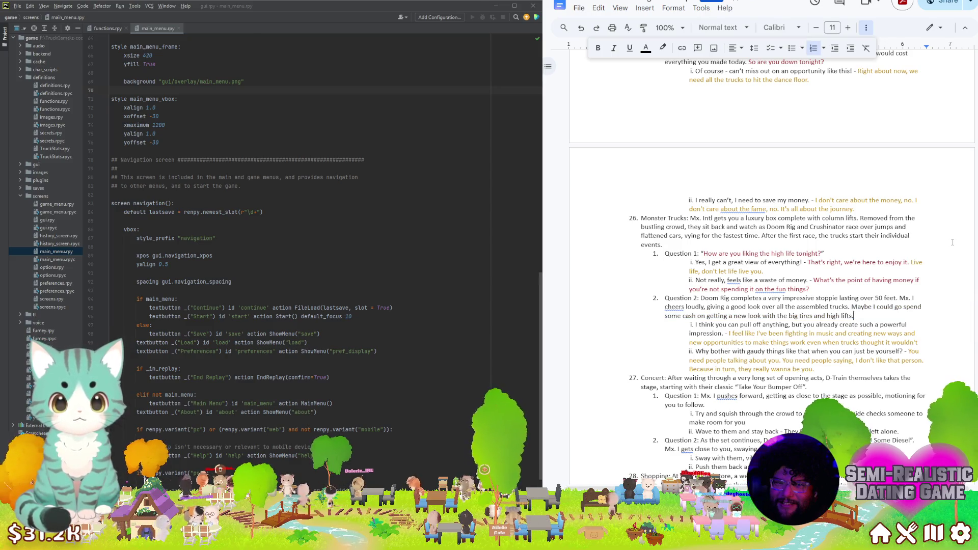
key(BackSpace)
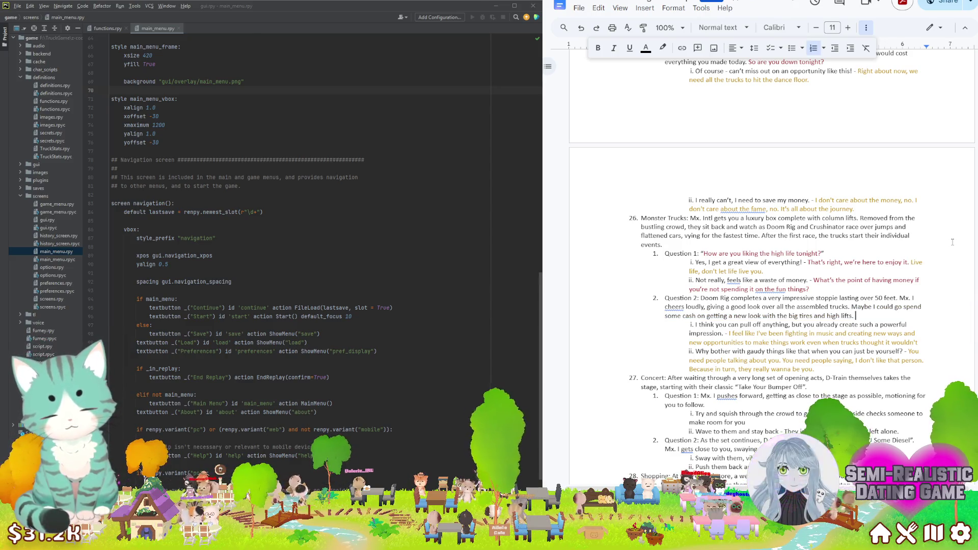
text(, you know)
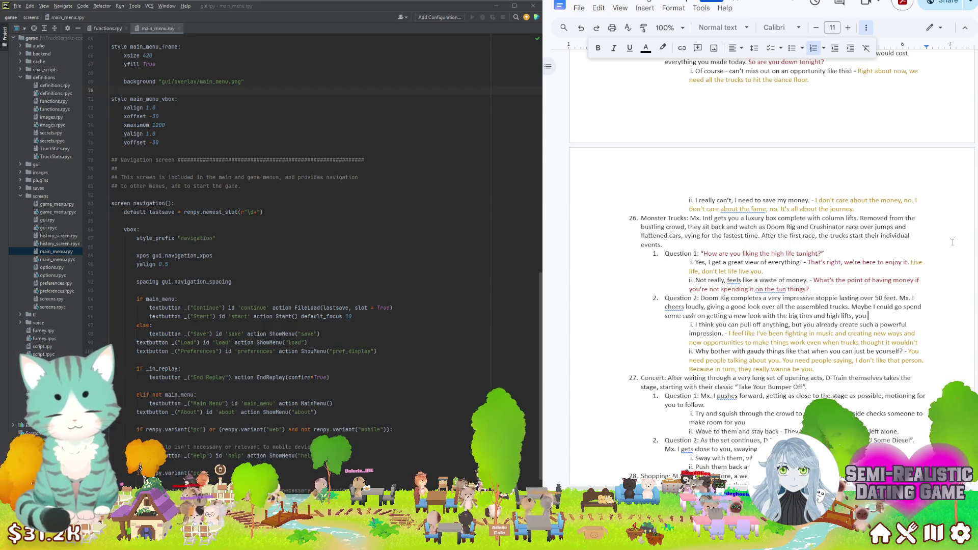
text(?)
key(shift+ctrl+Left)
key(shift+ctrl+Left)
key(shift+ctrl+Left)
key(shift+ctrl+Left)
key(shift+ctrl+Left)
key(shift+ctrl+Left)
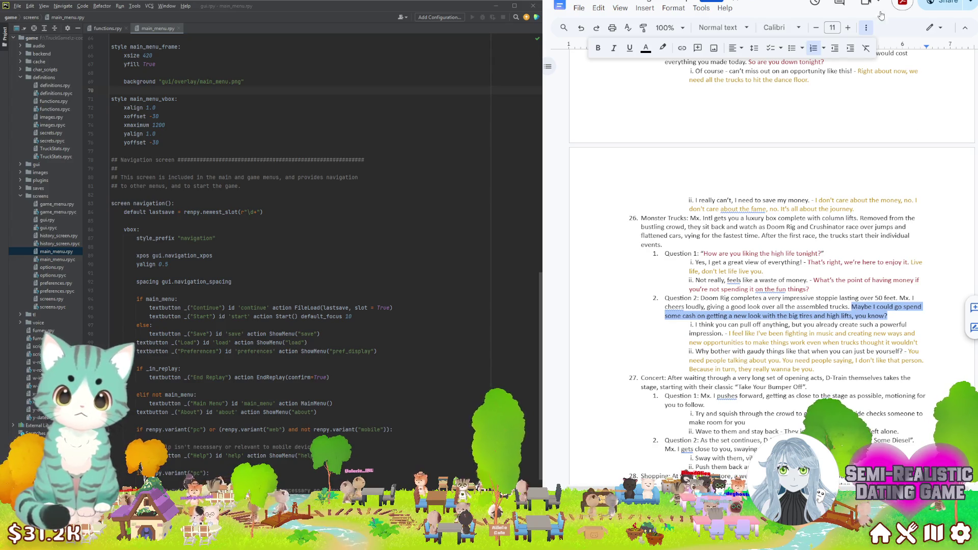
click(646, 49)
click(659, 132)
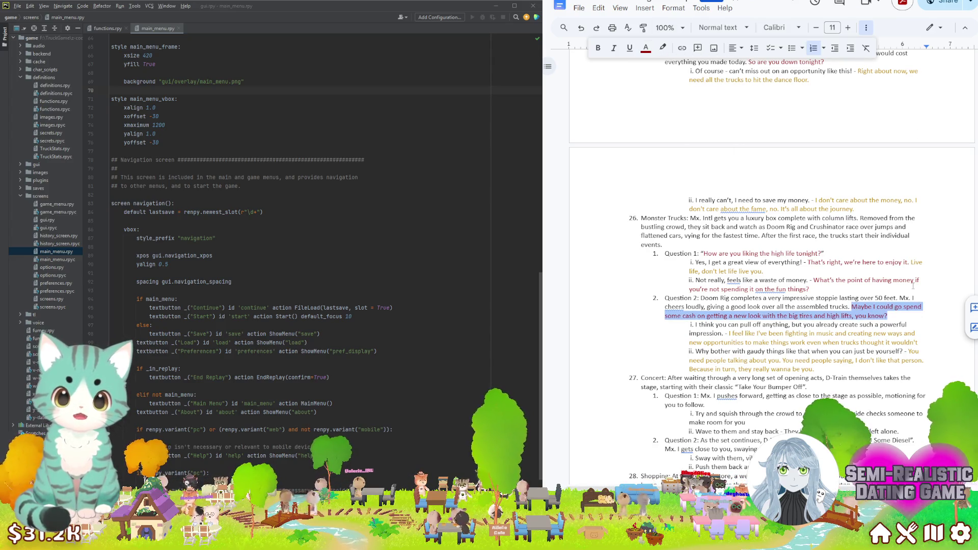
click(734, 297)
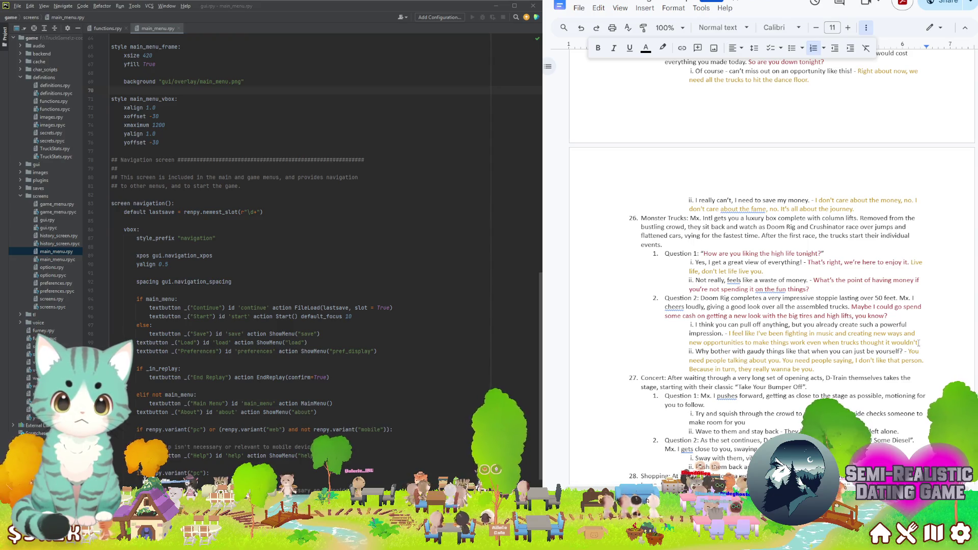
Replace the Doom Rig answer's old reply with the pasted "Let's party all right, dale mami" reply in gold
drag(917, 342, 729, 334)
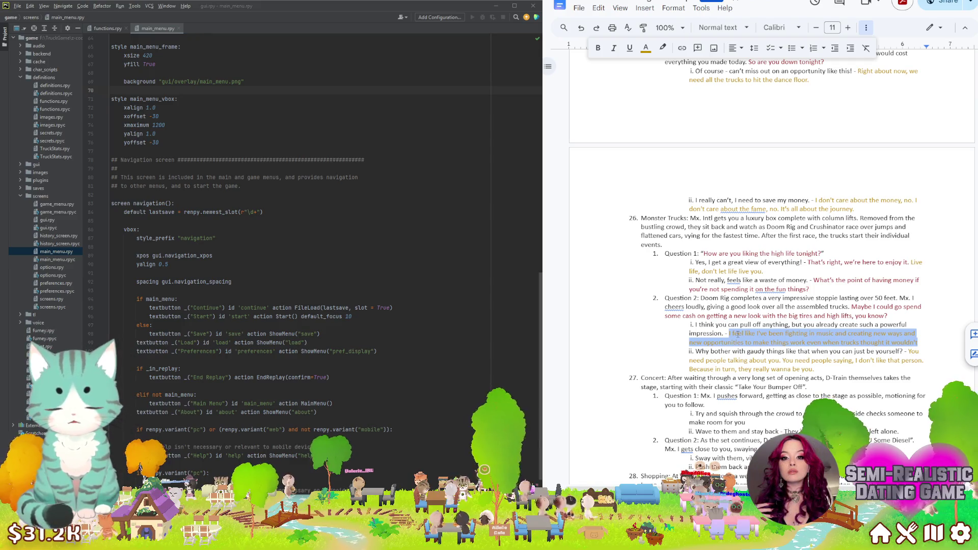
key(BackSpace)
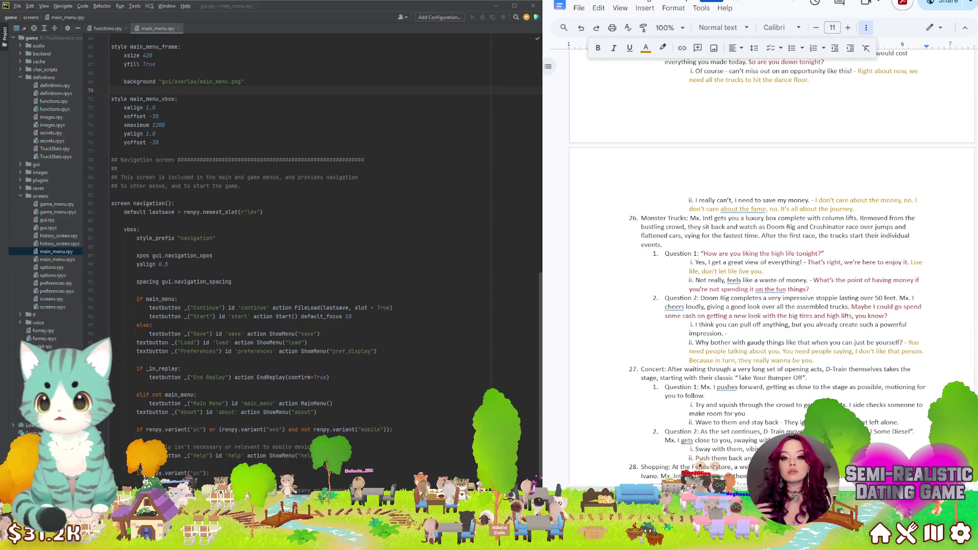
key(shift+Left)
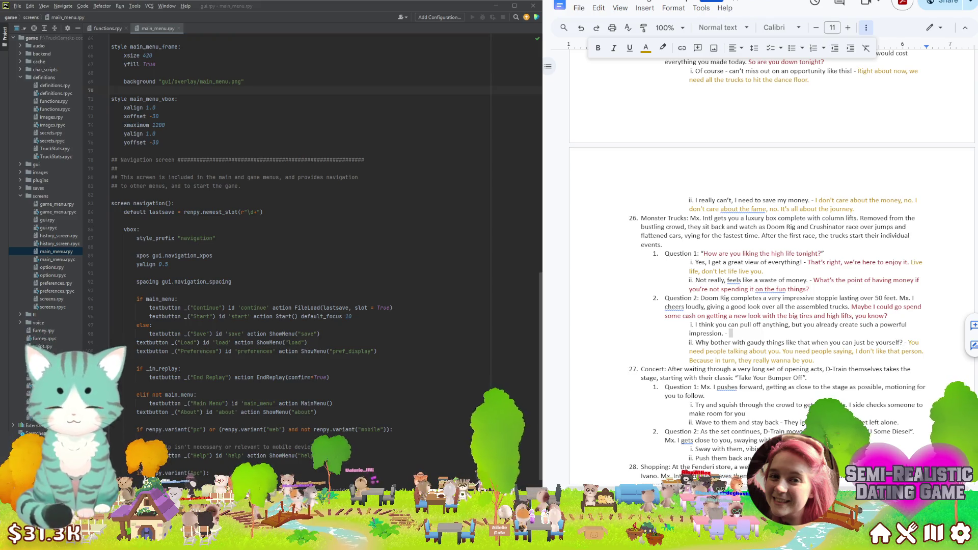
right_click(730, 333)
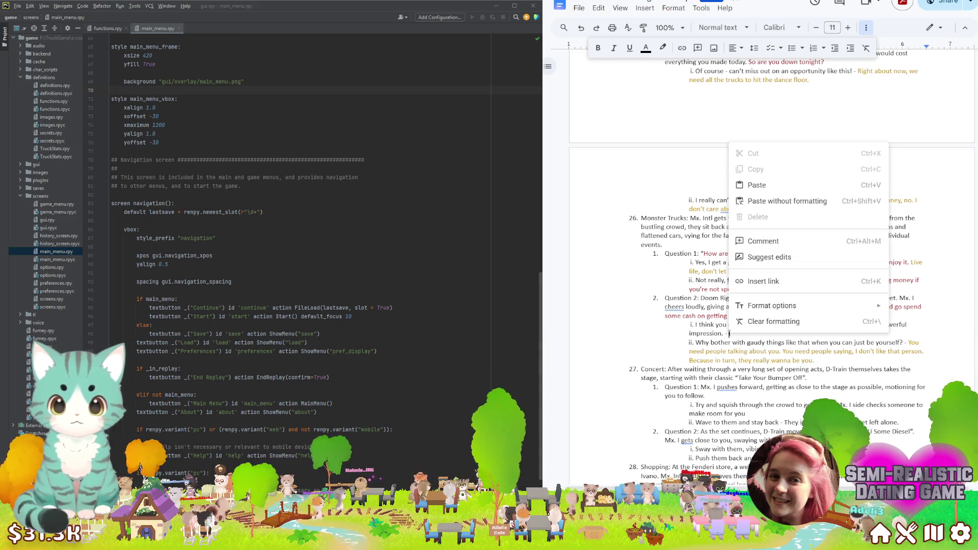
click(774, 200)
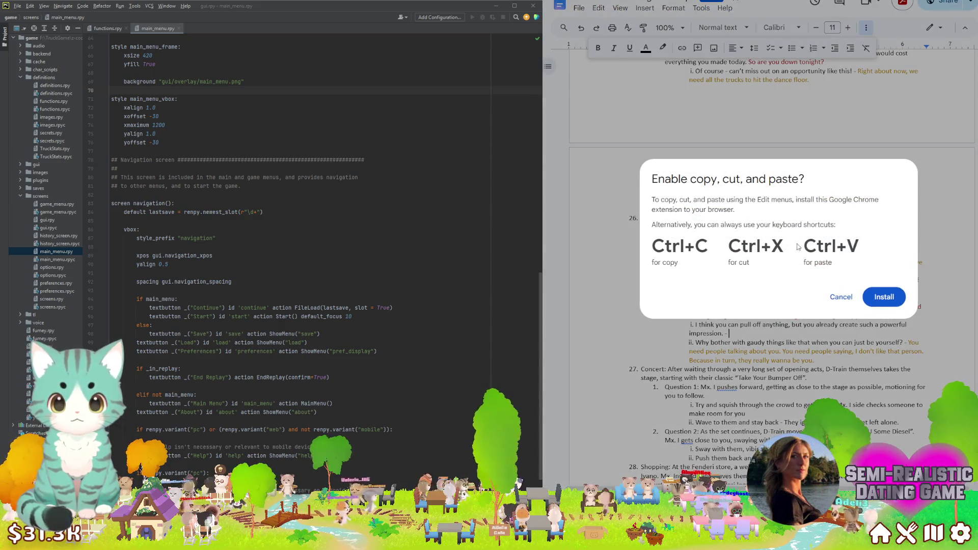
click(839, 294)
text(Don't talk about it, be about it. Let's party all night, dale mami.)
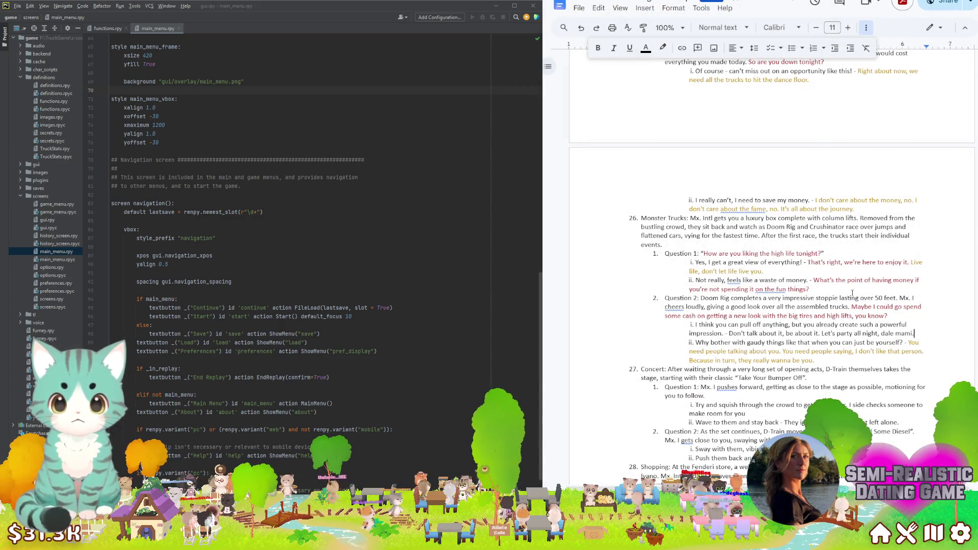
drag(916, 333, 732, 333)
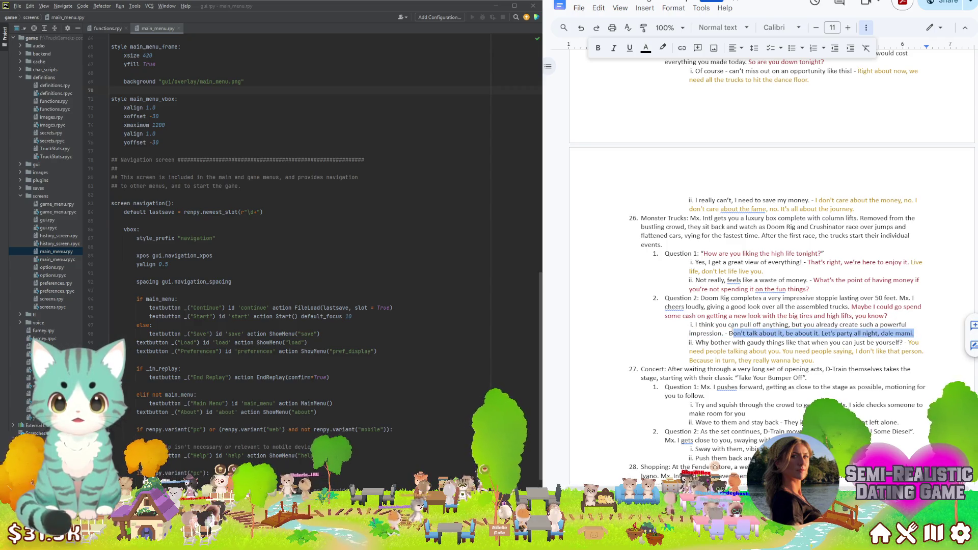
click(646, 48)
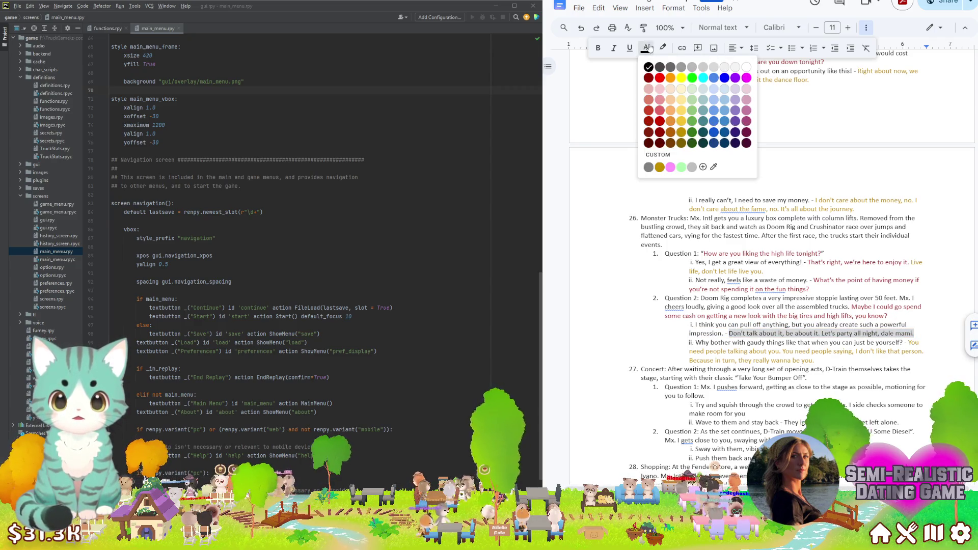
click(661, 168)
Insert "Mx. Intl smiles. You're right." before the reply, with "You're right." dark red
click(726, 333)
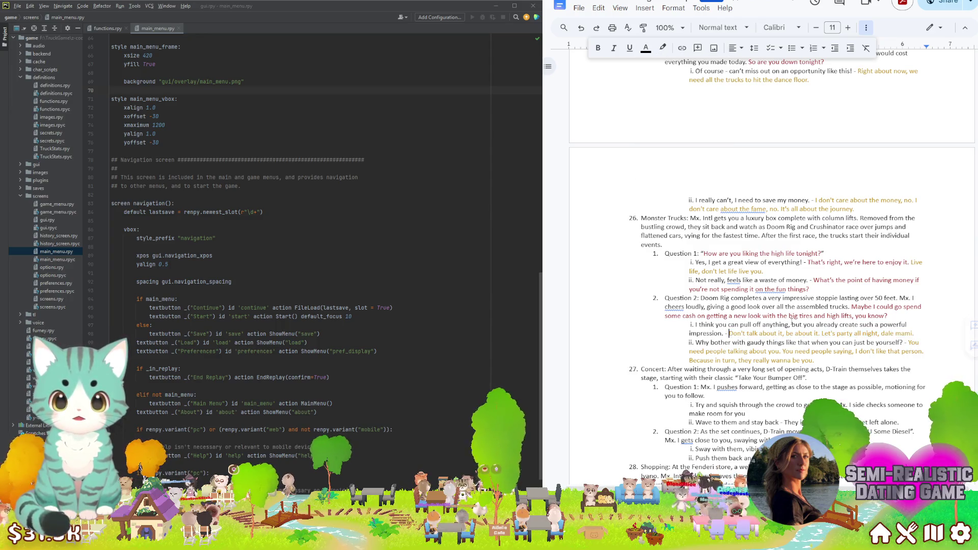
text(Mx. )
text(Intl smiles)
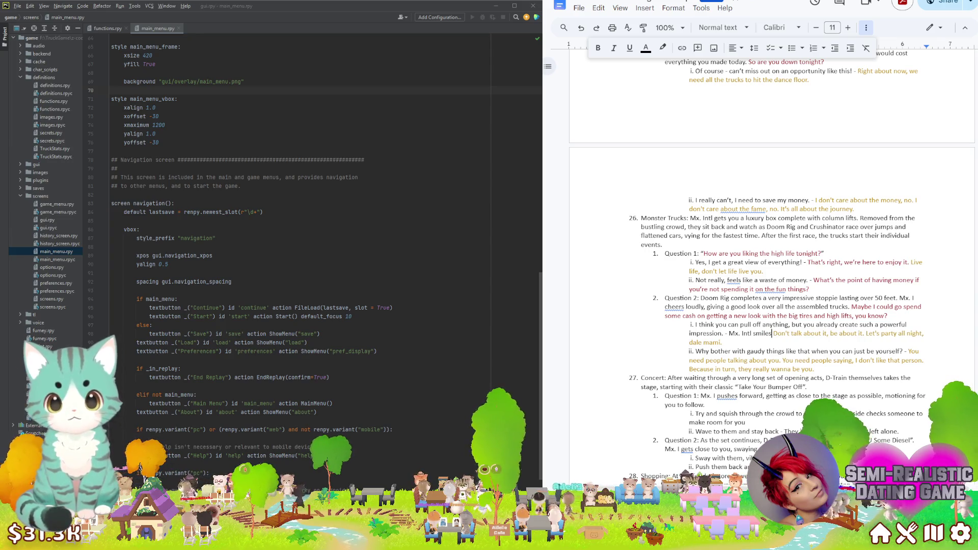
text(. You)
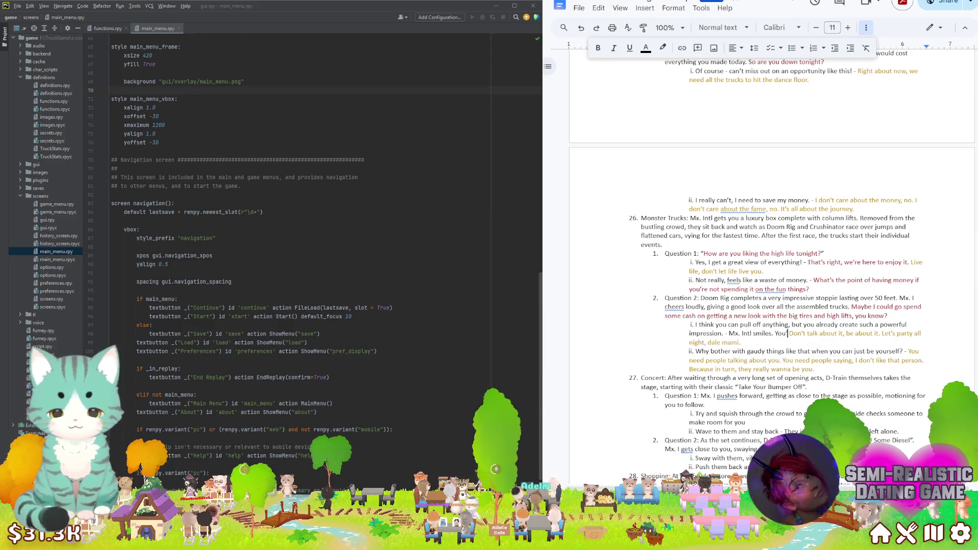
text('re right.)
key(ctrl+shift+Left)
key(ctrl+shift+Left)
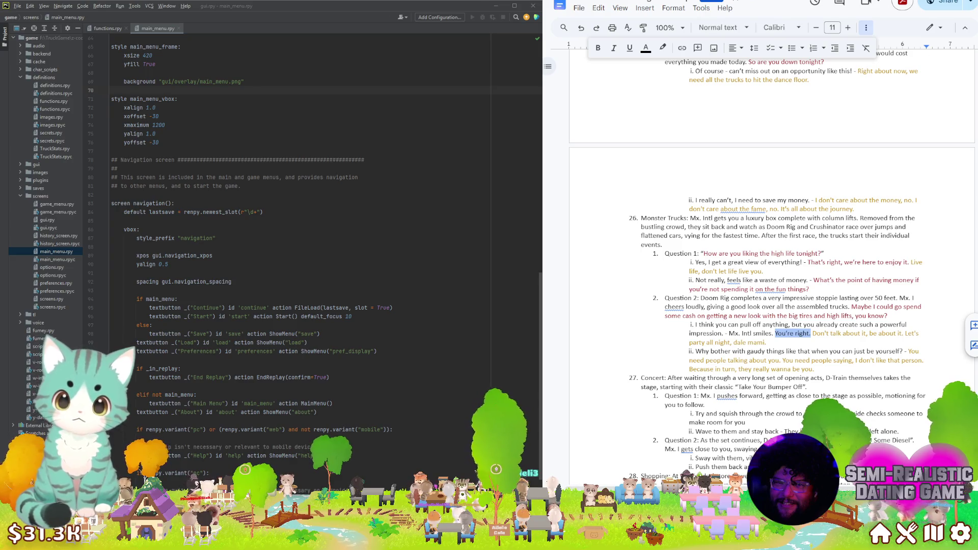
click(646, 48)
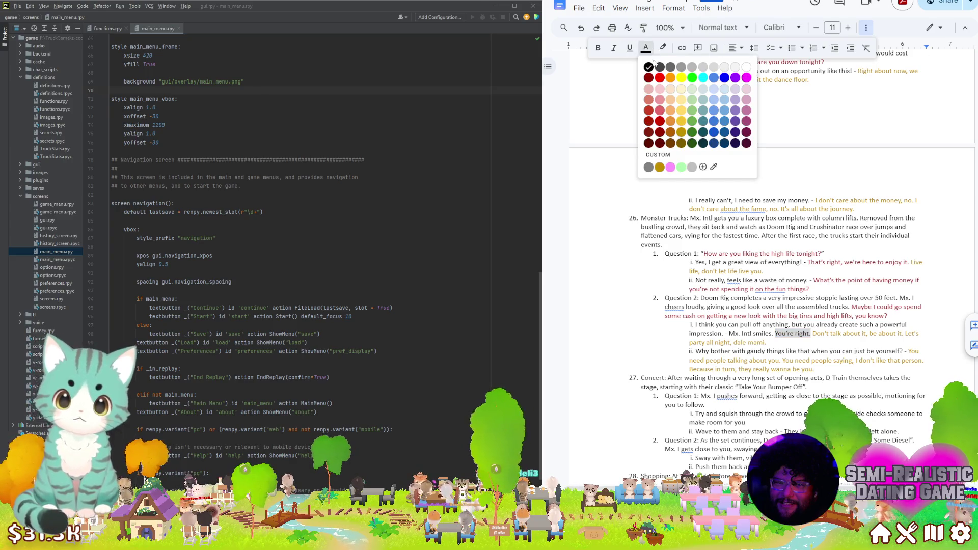
click(664, 132)
click(807, 370)
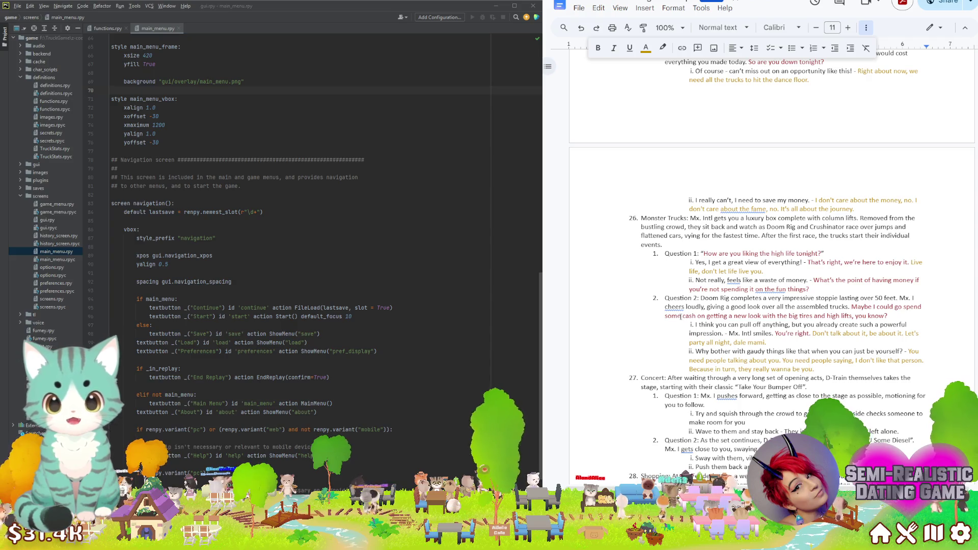
scroll(765, 315, down, 3)
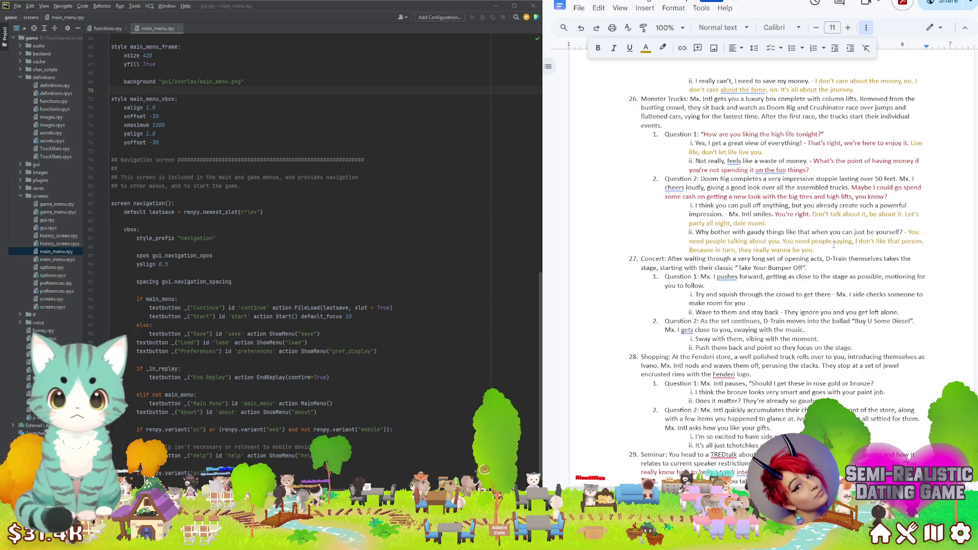
Append "The crowd is going wild." to the Concert date's opening description
click(820, 269)
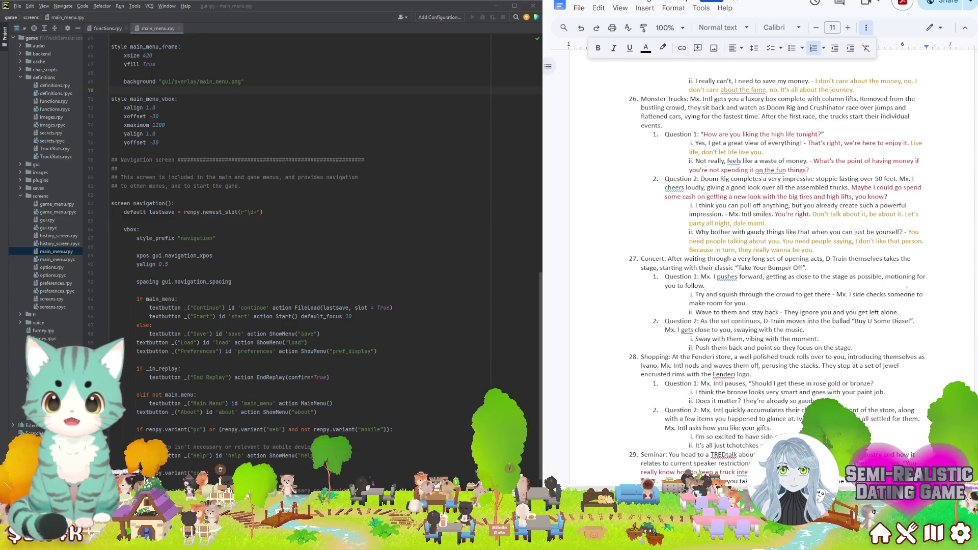
key(Down)
key(Right)
key(Right)
key(Right)
key(Right)
key(Right)
key(Right)
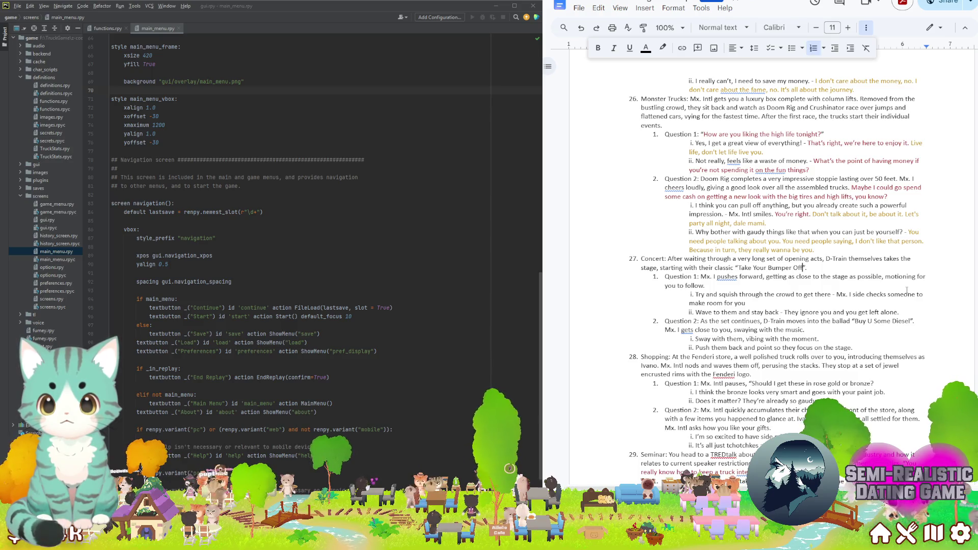
text(. The crowd is)
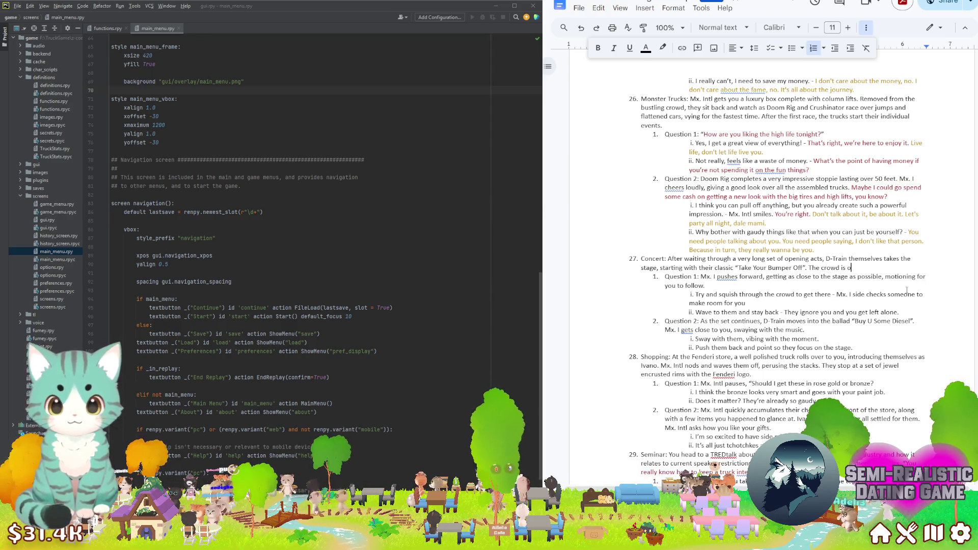
text(going wild.)
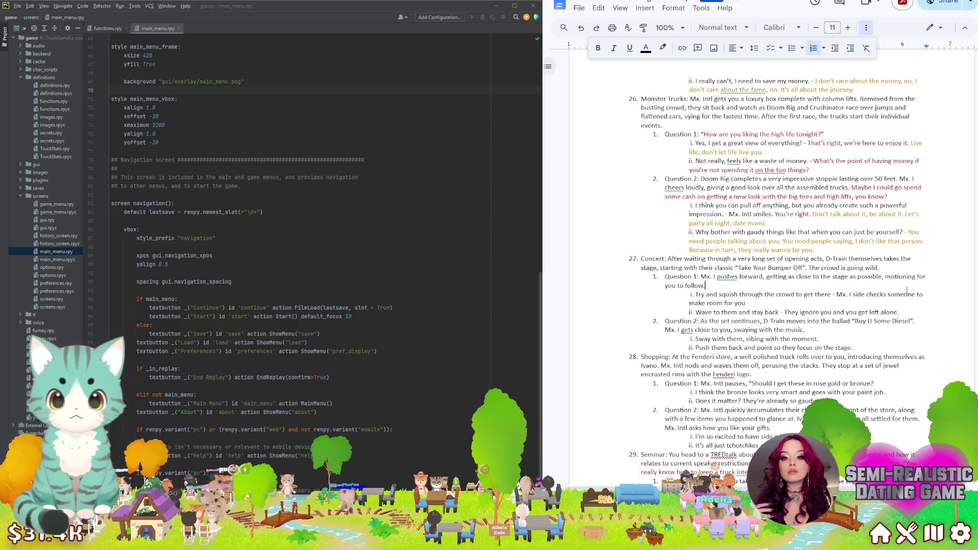
click(832, 294)
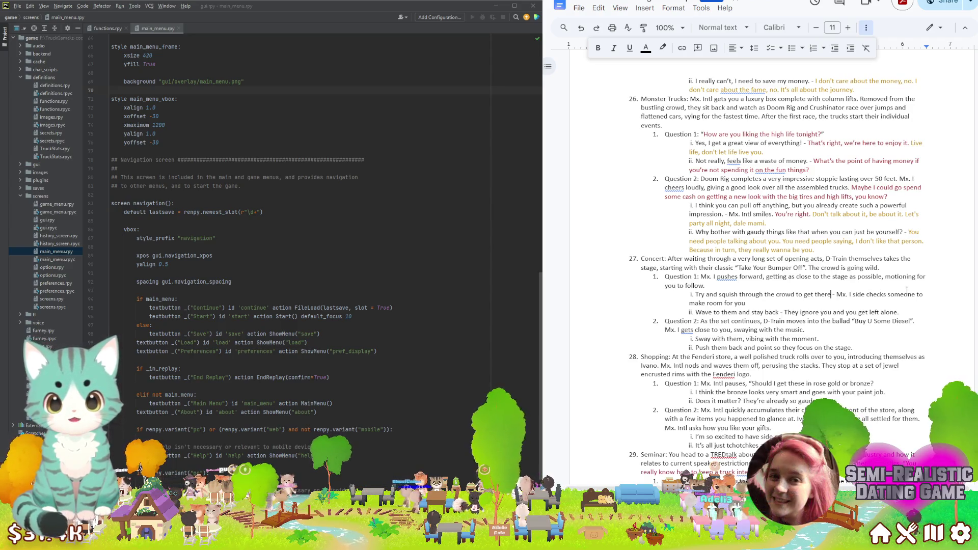
text(*)
Rewrite the first Concert answer so Mx. Intl catches you and makes more room near the barrier
key(Home)
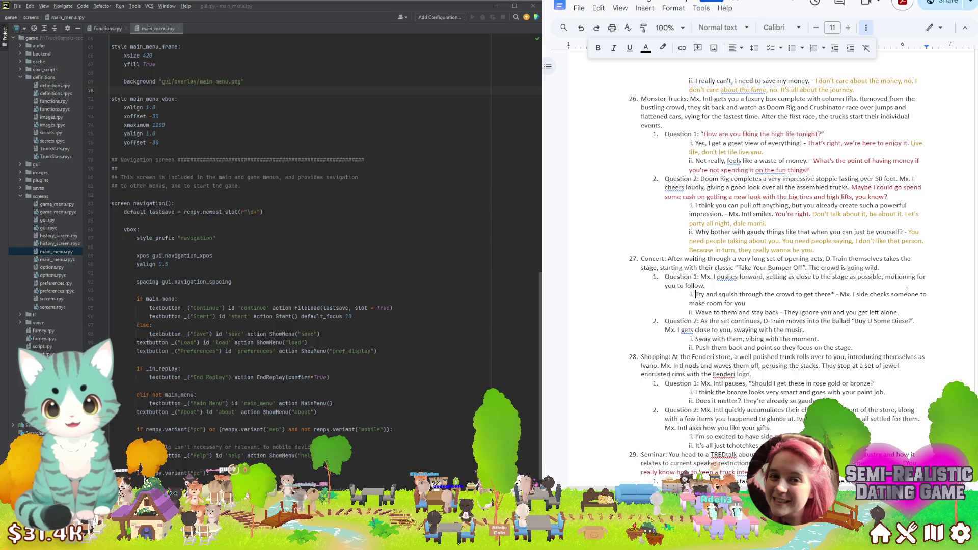
text(*)
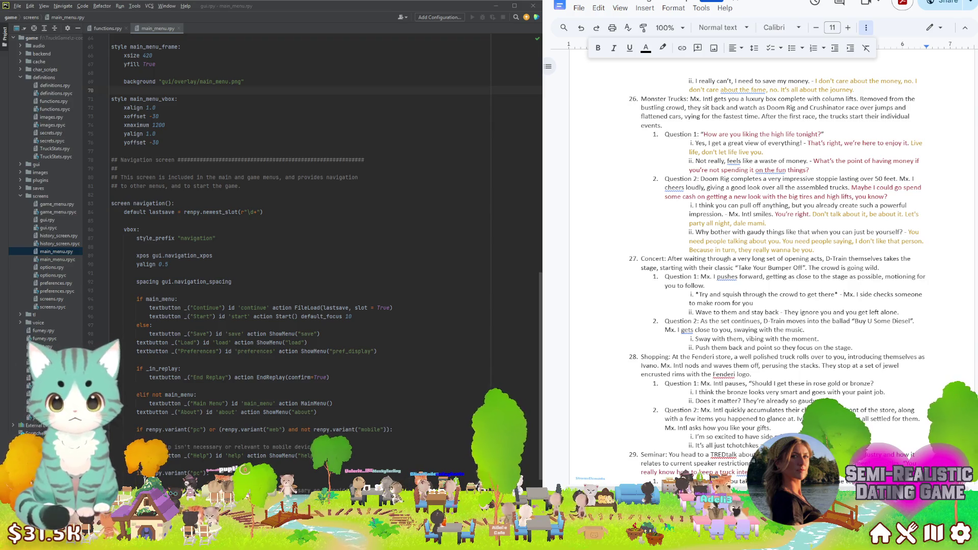
text(A)
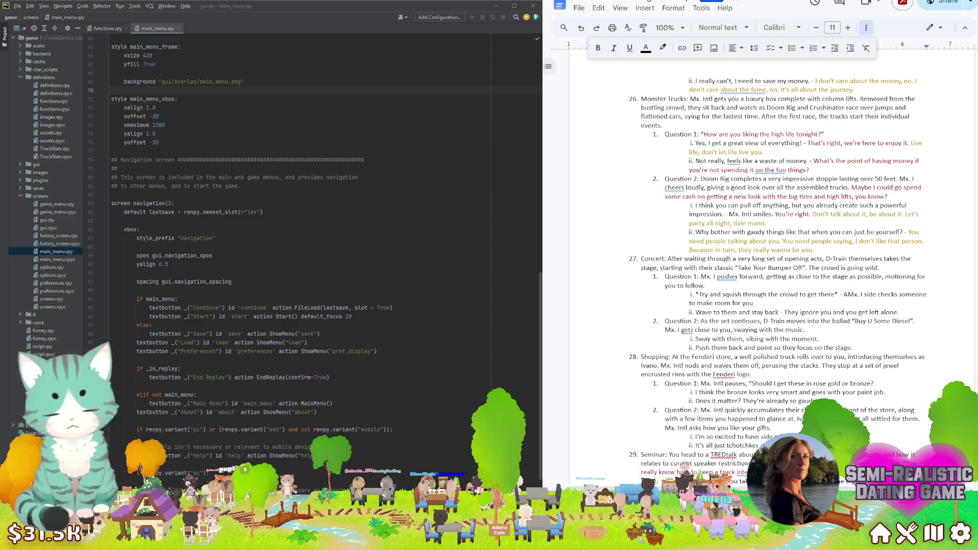
key(BackSpace)
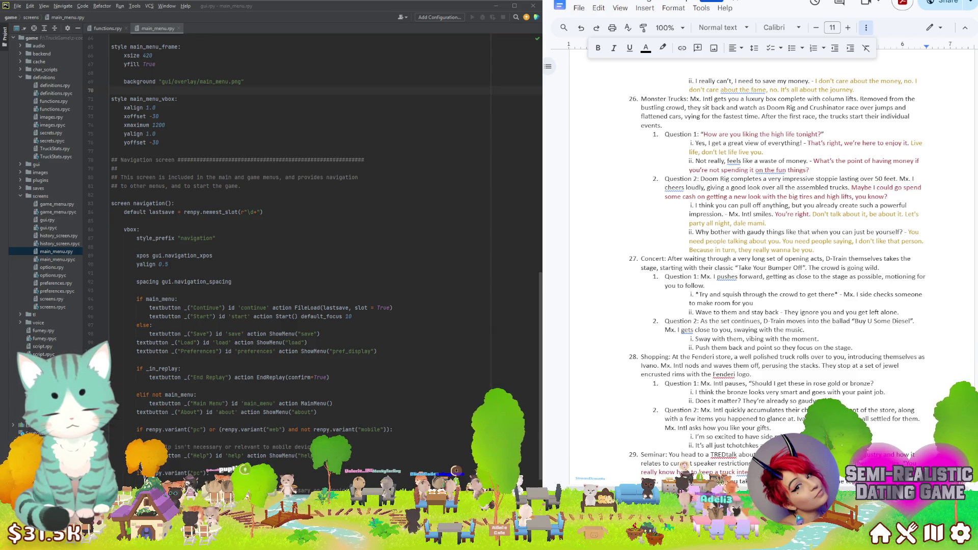
text(Someone)
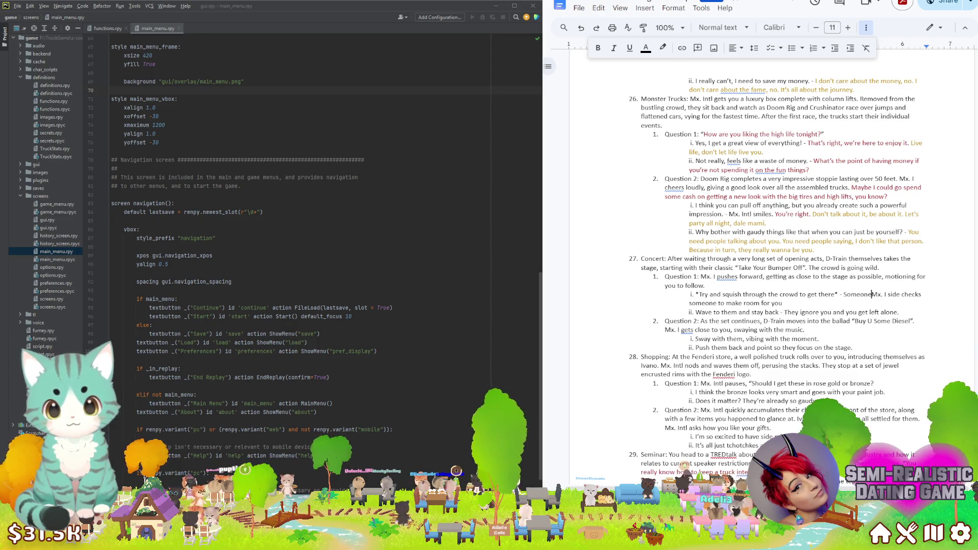
key(BackSpace)
key(BackSpace)
key(BackSpace)
text(Another tr)
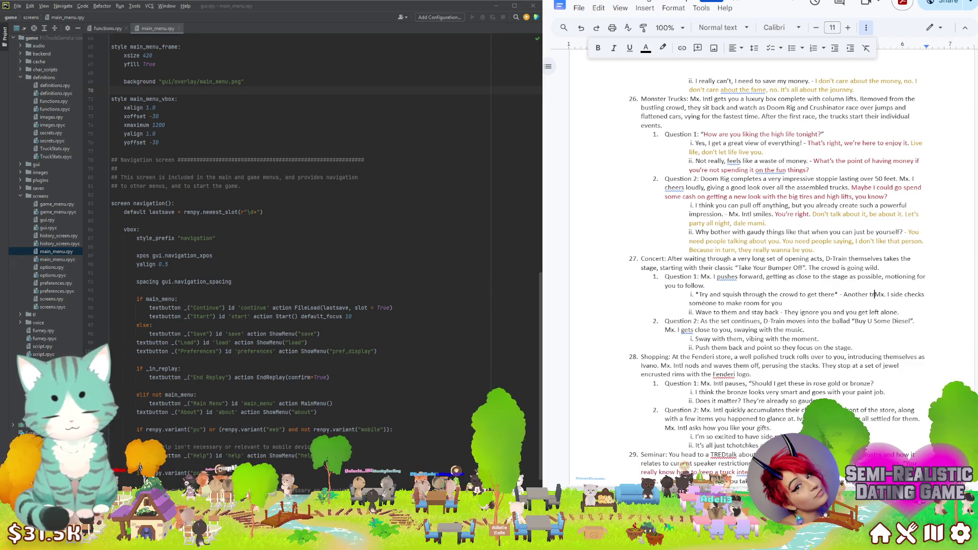
text(uck nearly k)
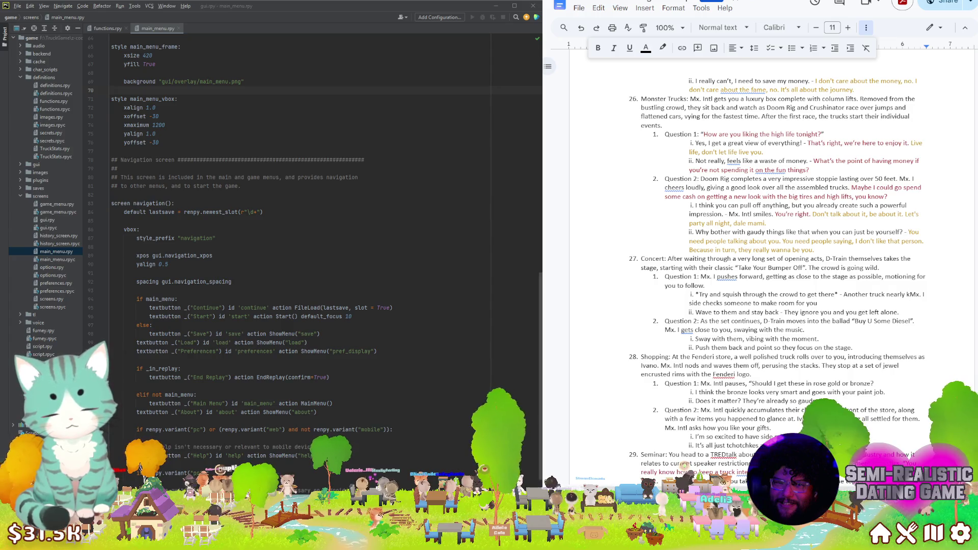
text(nocks you )
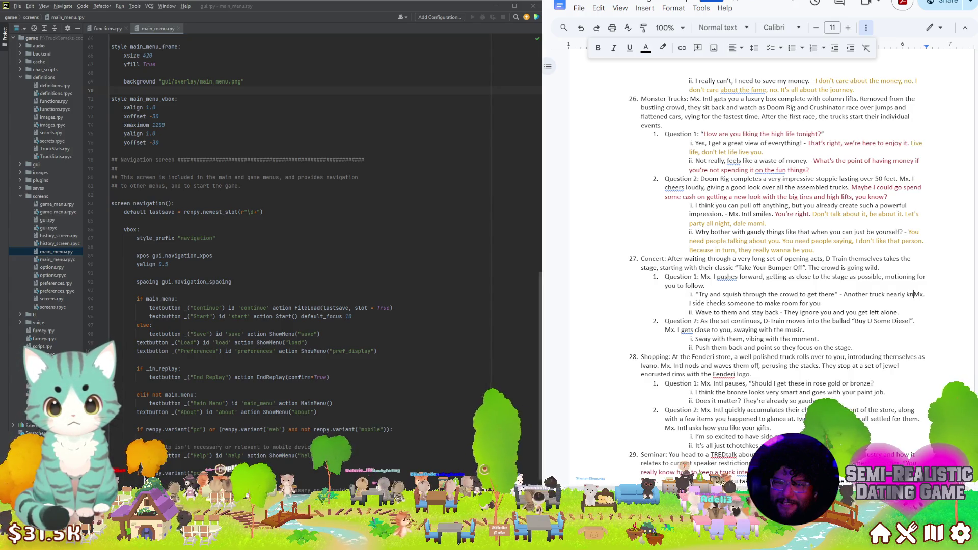
text(over, but luckily)
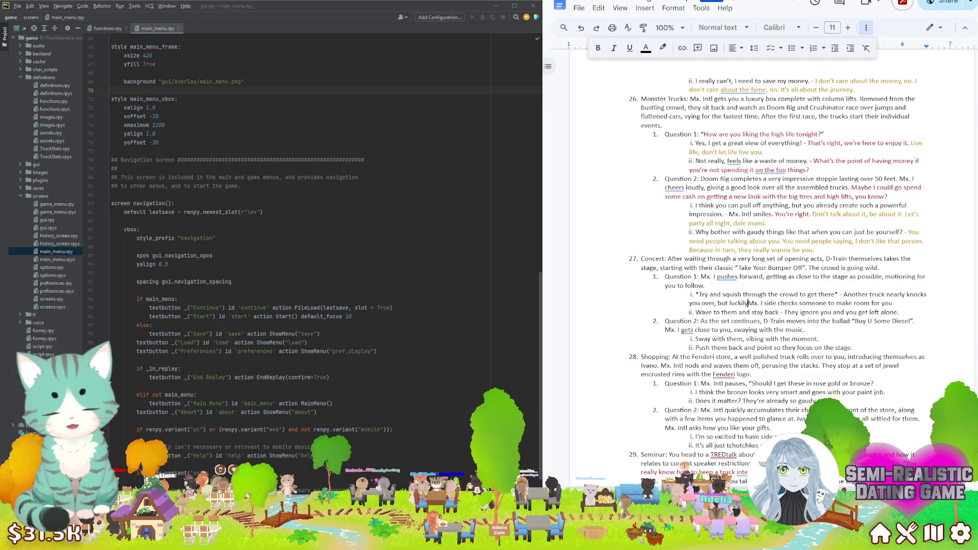
text( Mx.)
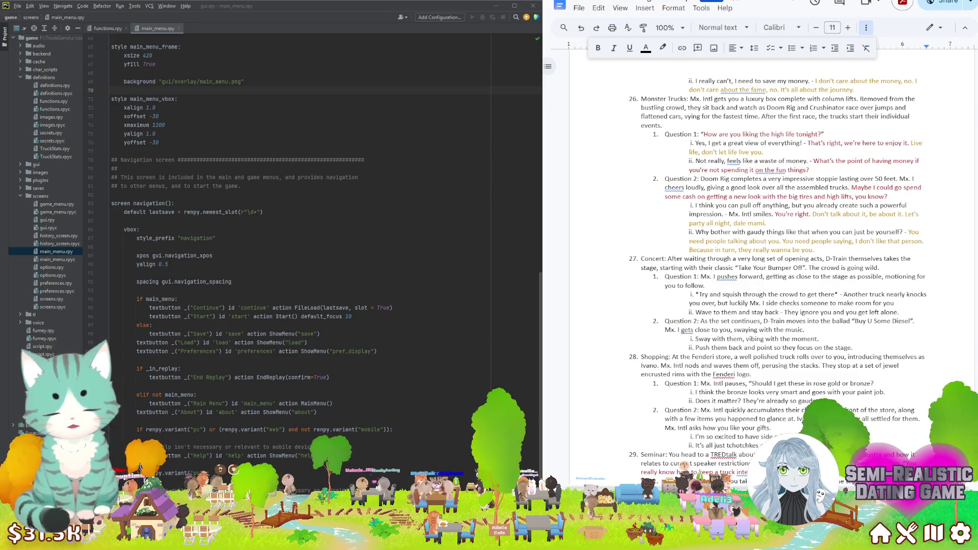
text( Intl )
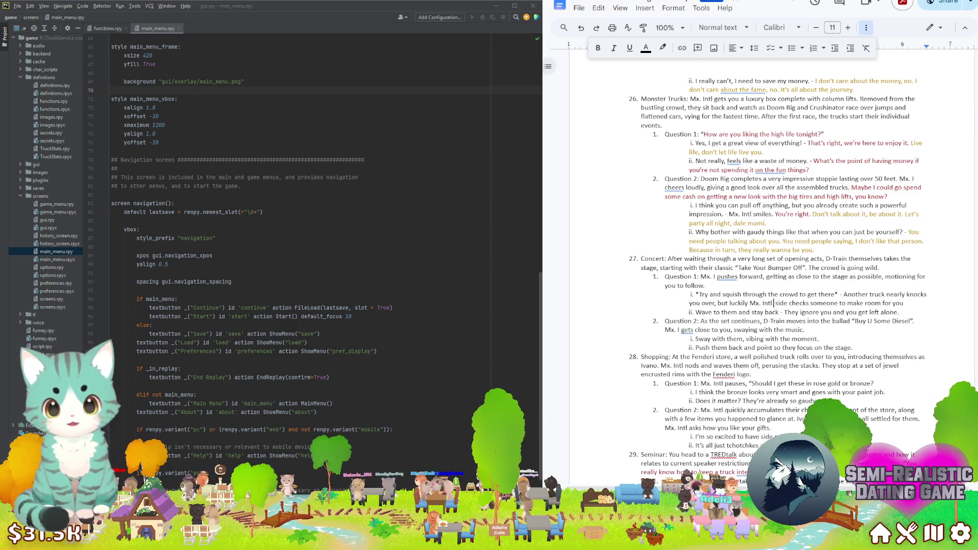
text(catches you)
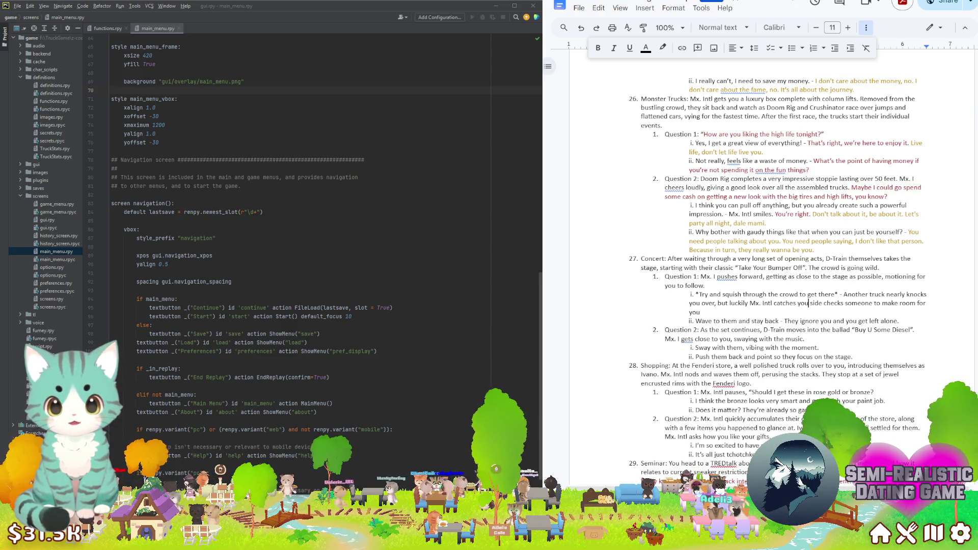
text( and)
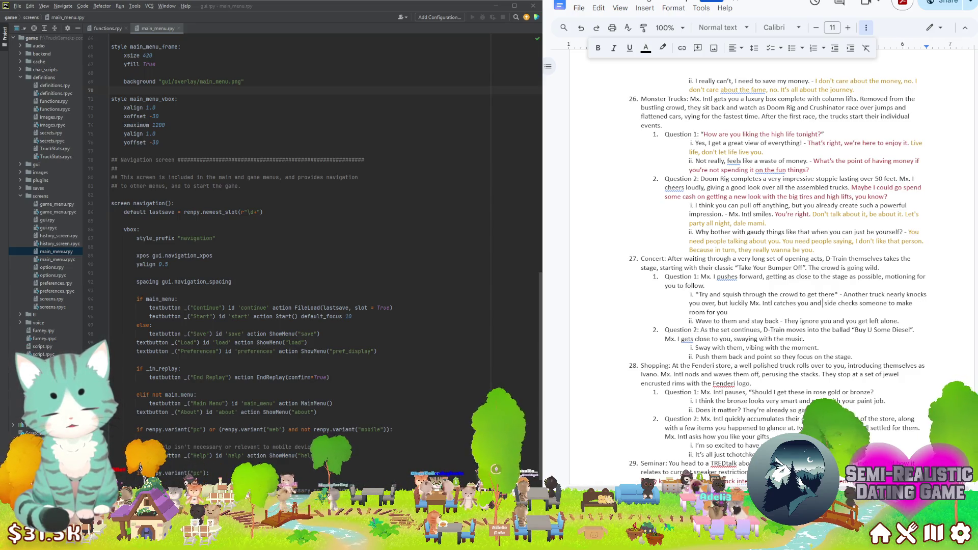
key(ctrl+shift+Down)
key(BackSpace)
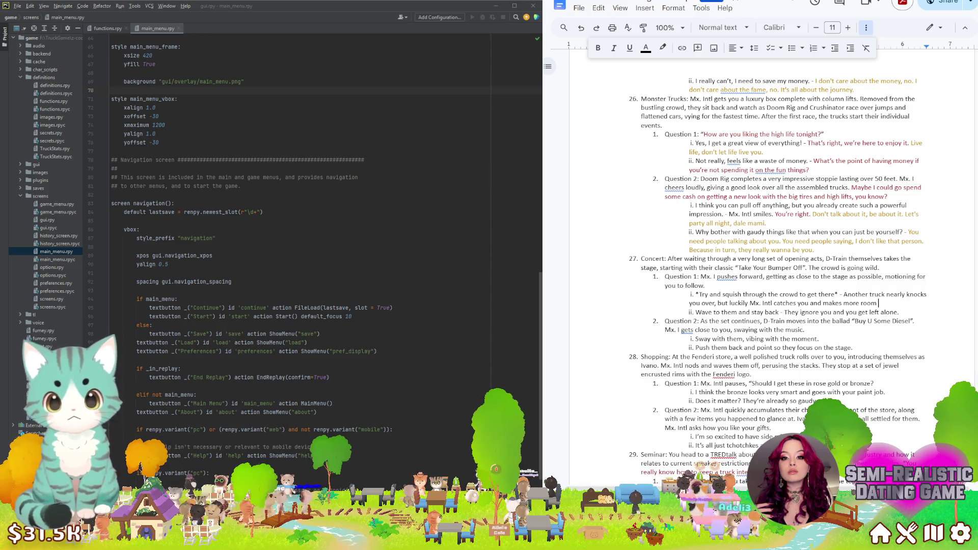
text(so you)
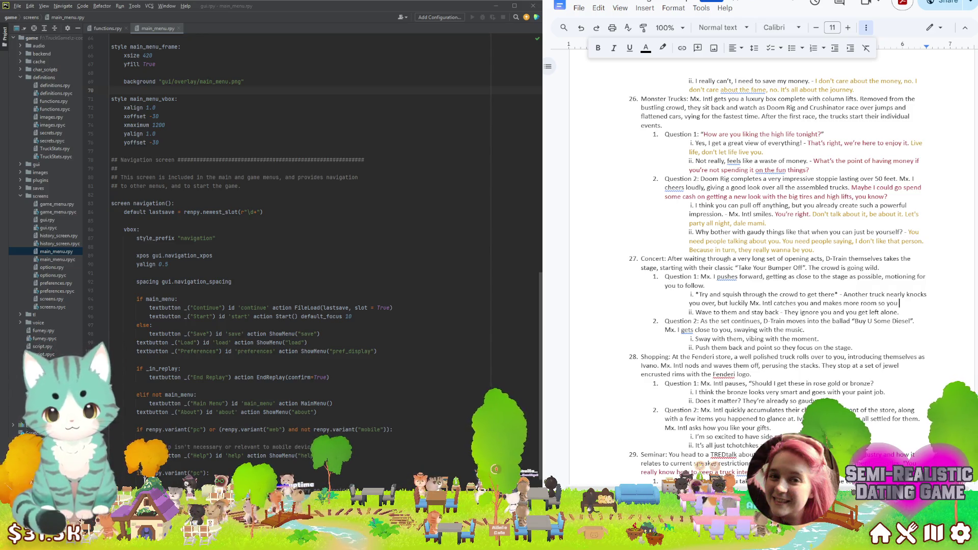
text( can be pressed almost ag)
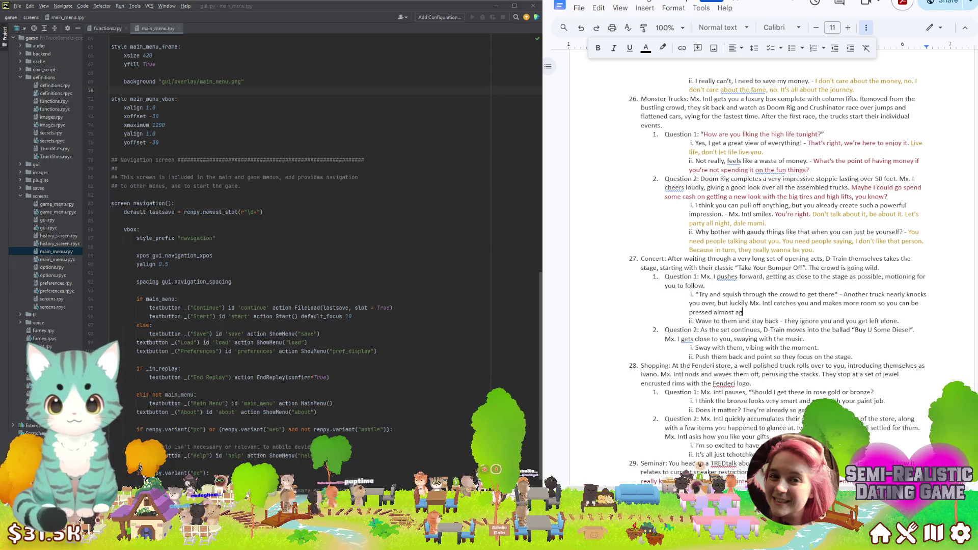
text(barrier.)
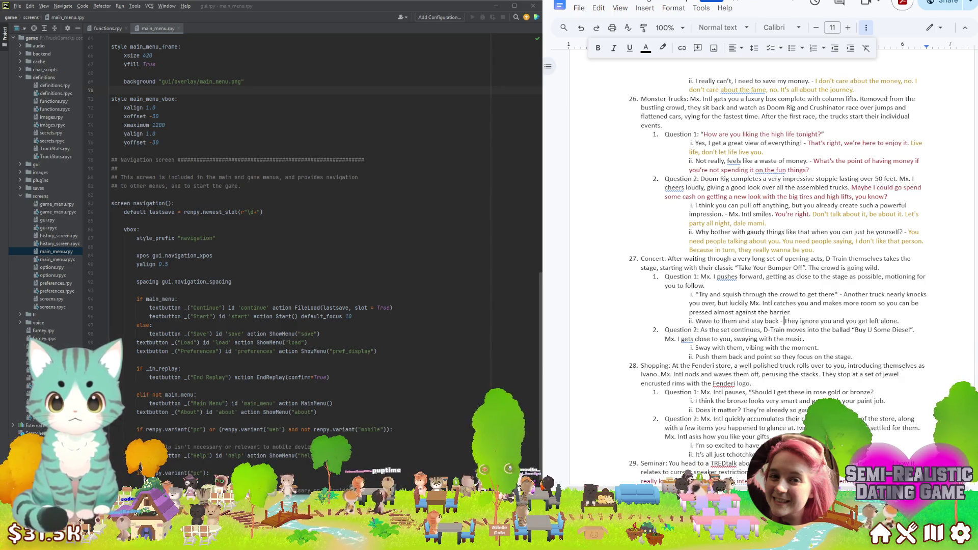
Overwrite 'They ignore you and you get left alone.' with Mx. Intl sighing, turning, and pressing against the barrier, lost in the music
drag(783, 320, 899, 322)
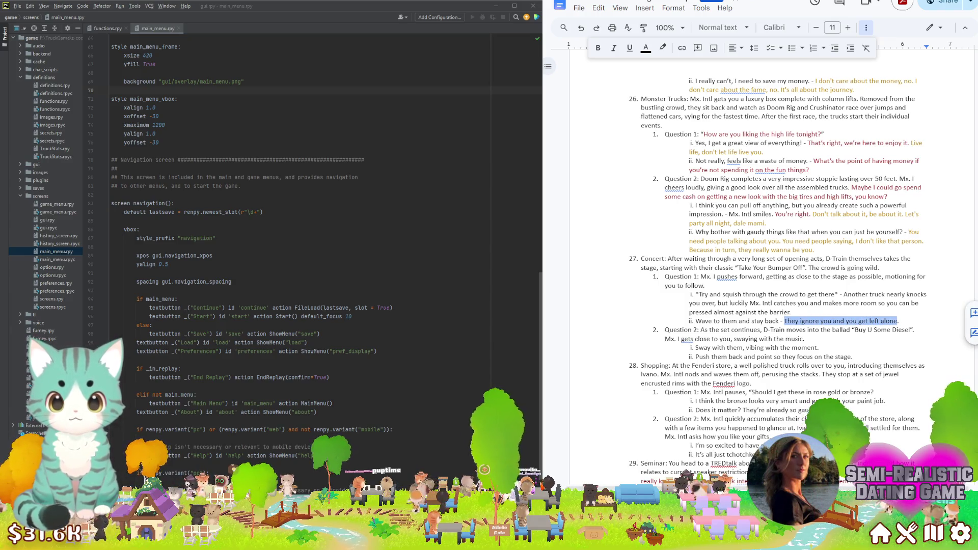
text(Mx)
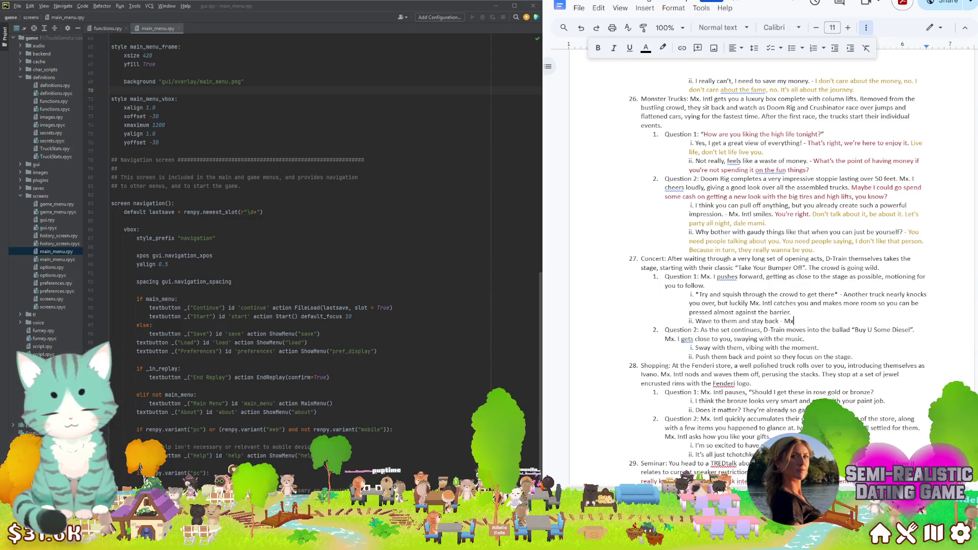
text(. Intl sha)
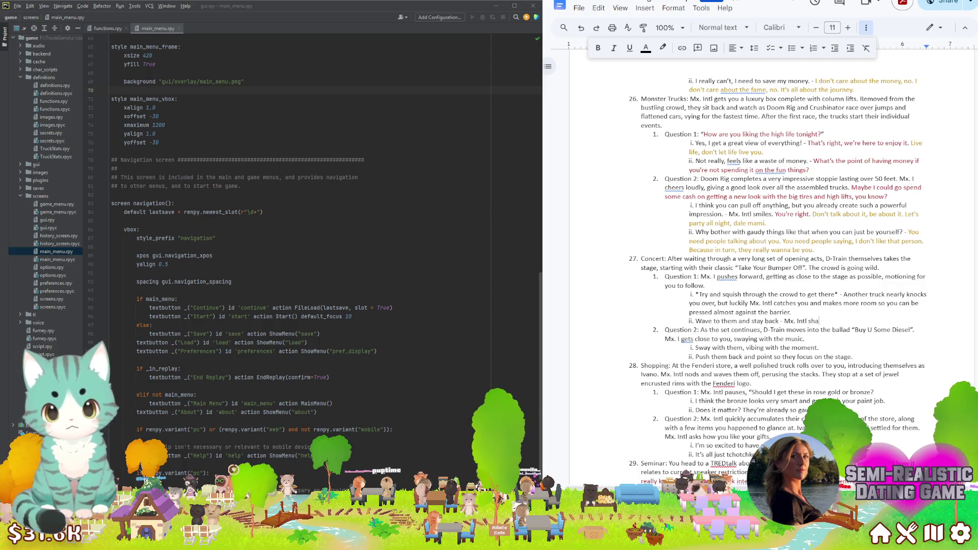
text(kes their)
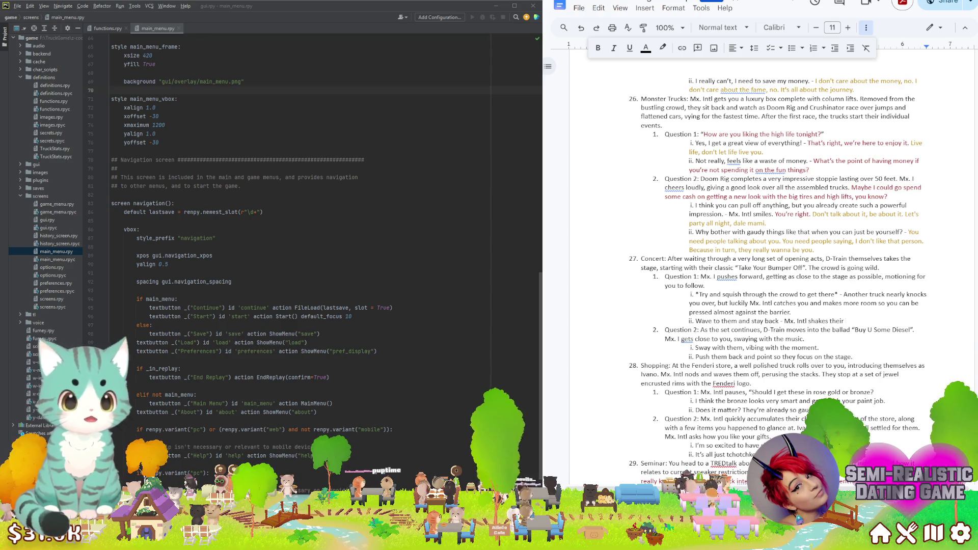
key(BackSpace)
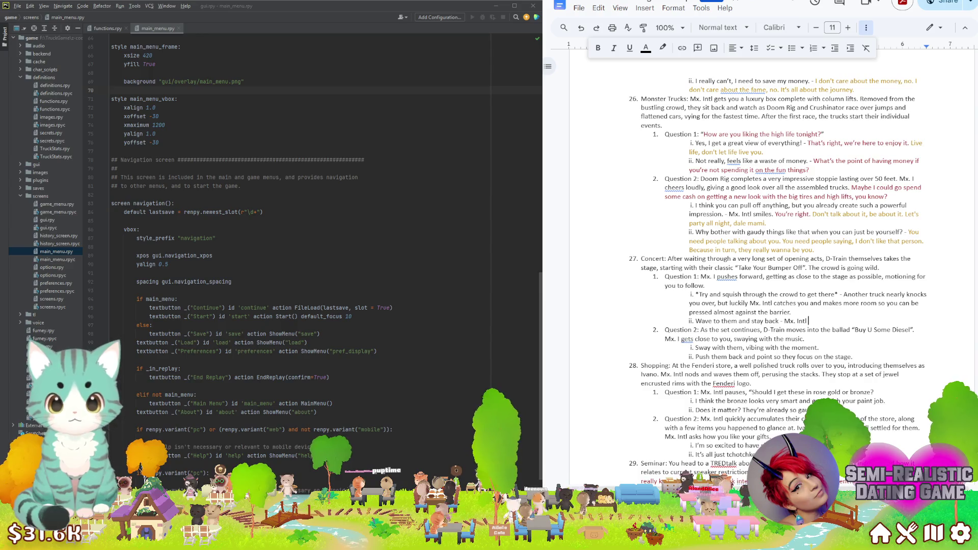
text(looks like thei)
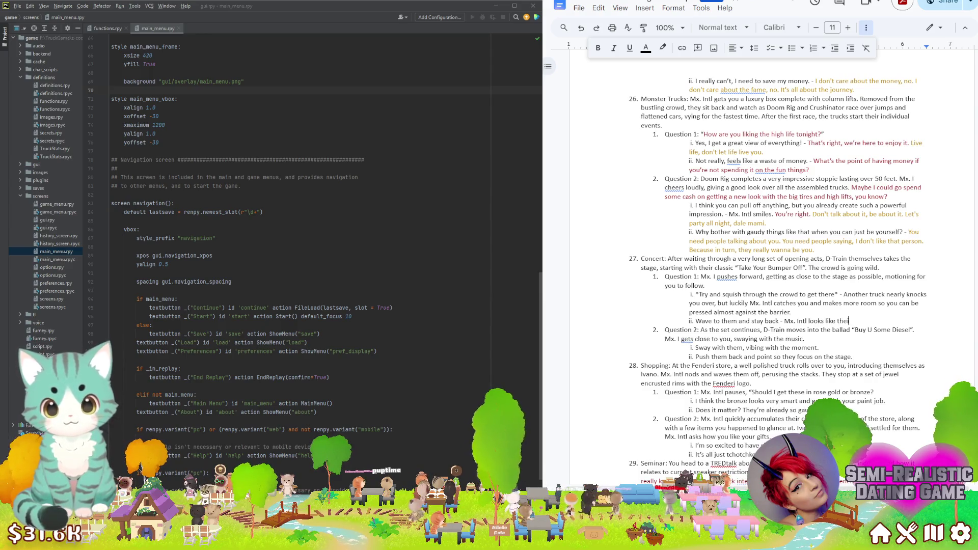
key(BackSpace)
text(y're sigh)
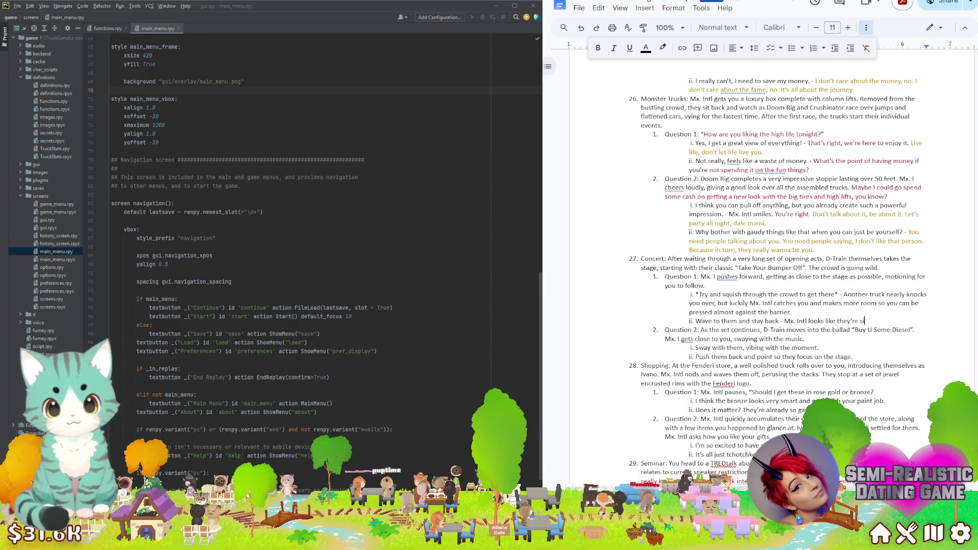
text(ing, and)
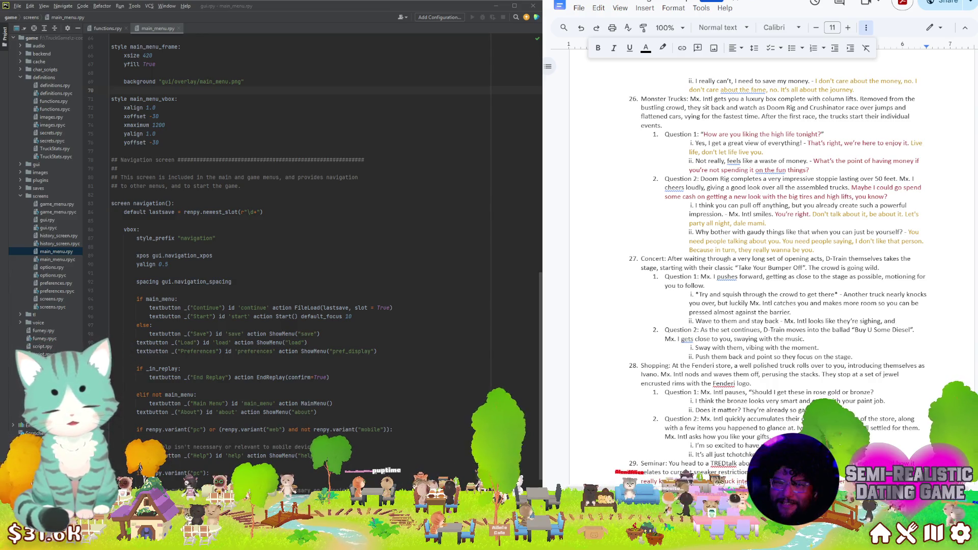
key(BackSpace)
key(BackSpace)
key(BackSpace)
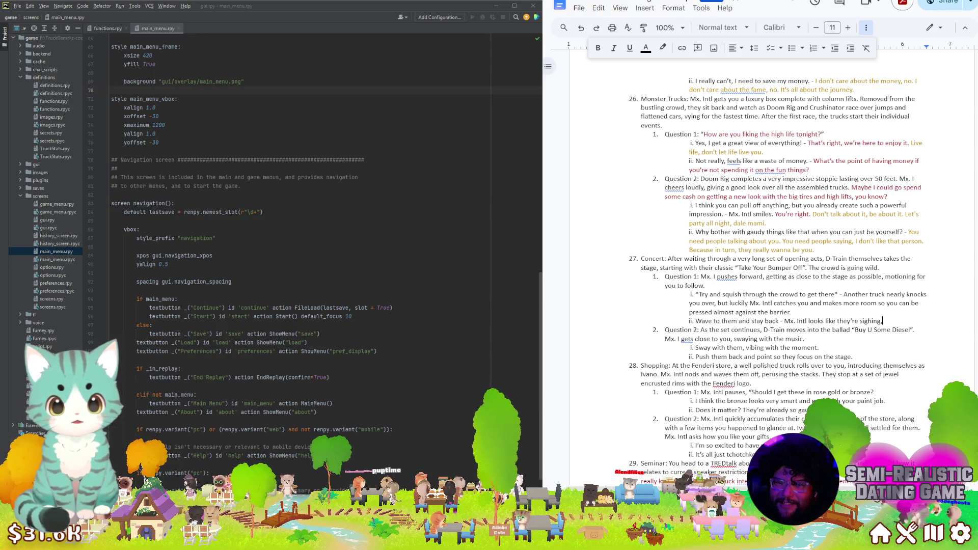
text(then turns ar)
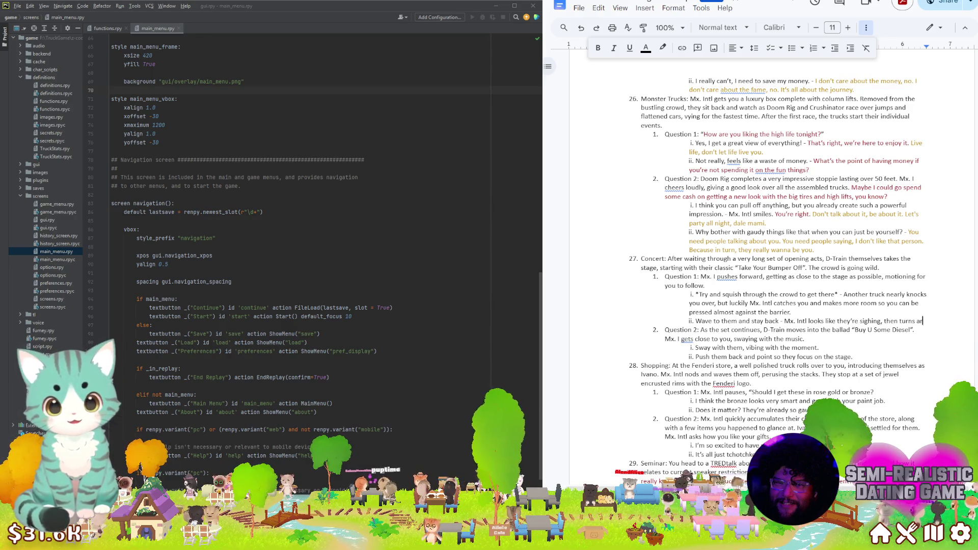
text(ound and )
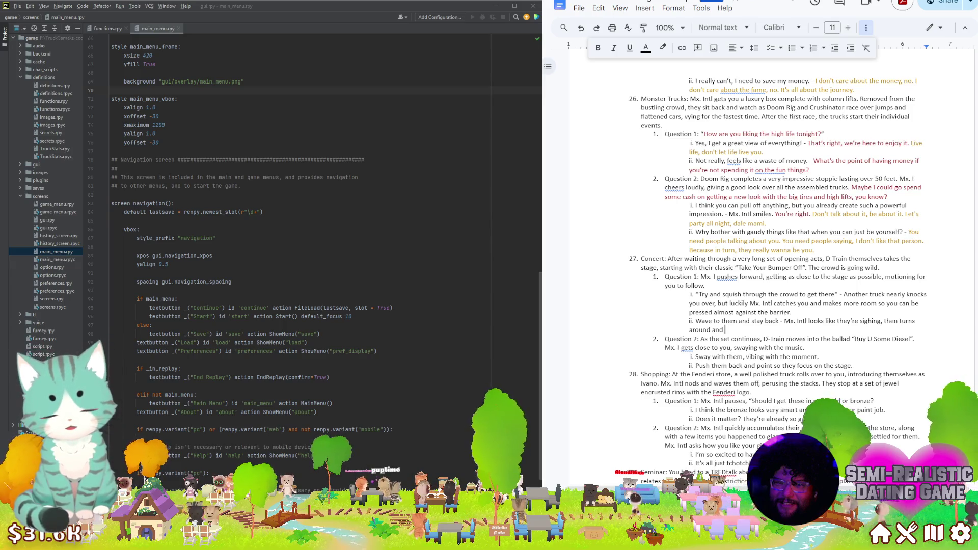
text(presses up against the b)
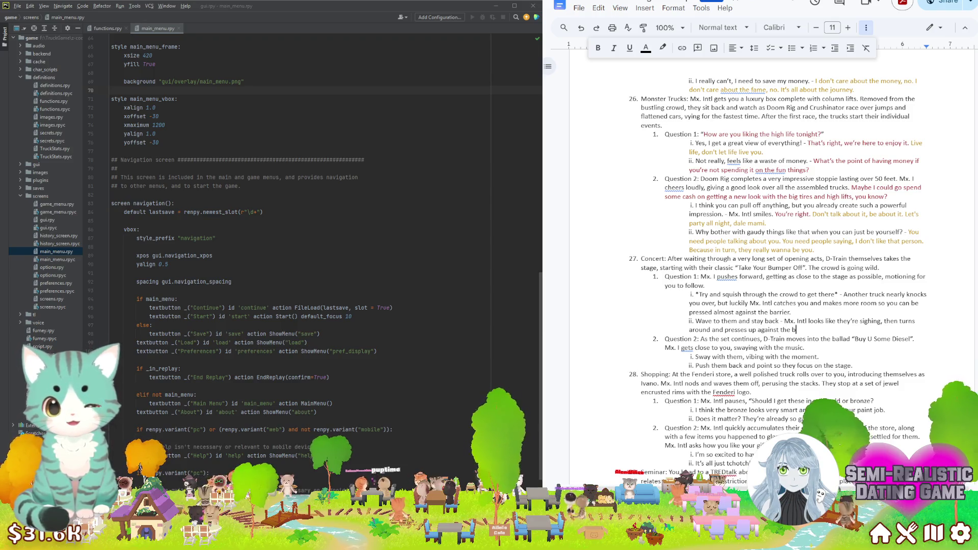
text(arrier)
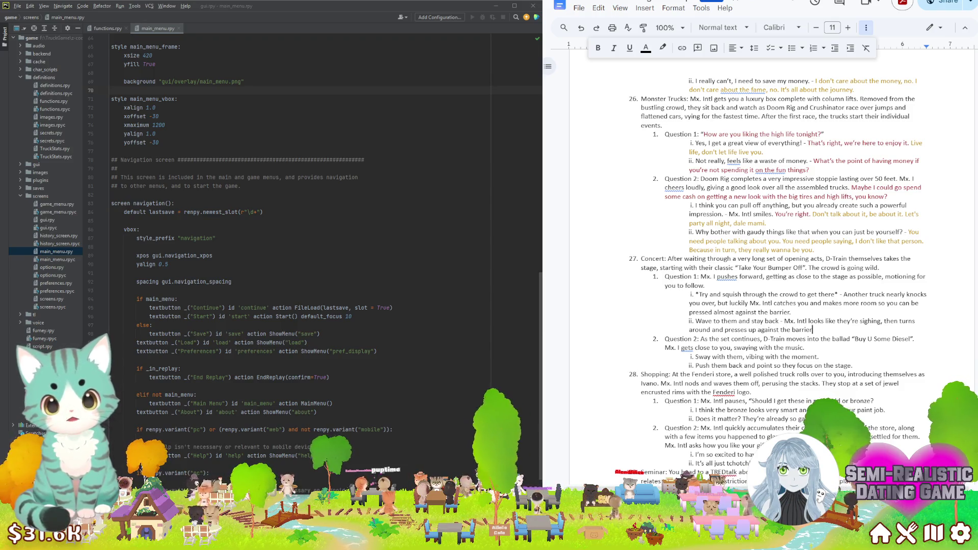
text(, getting lost in )
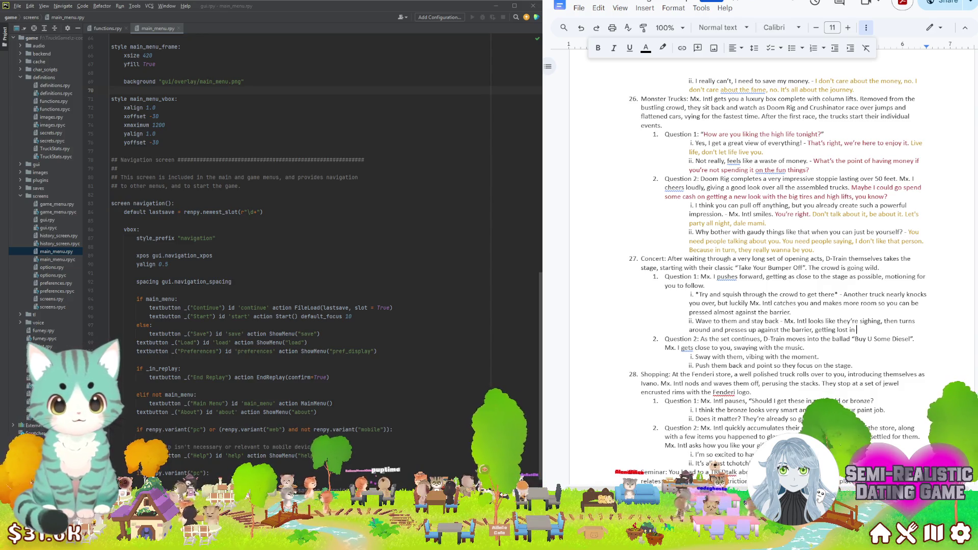
text(the music.)
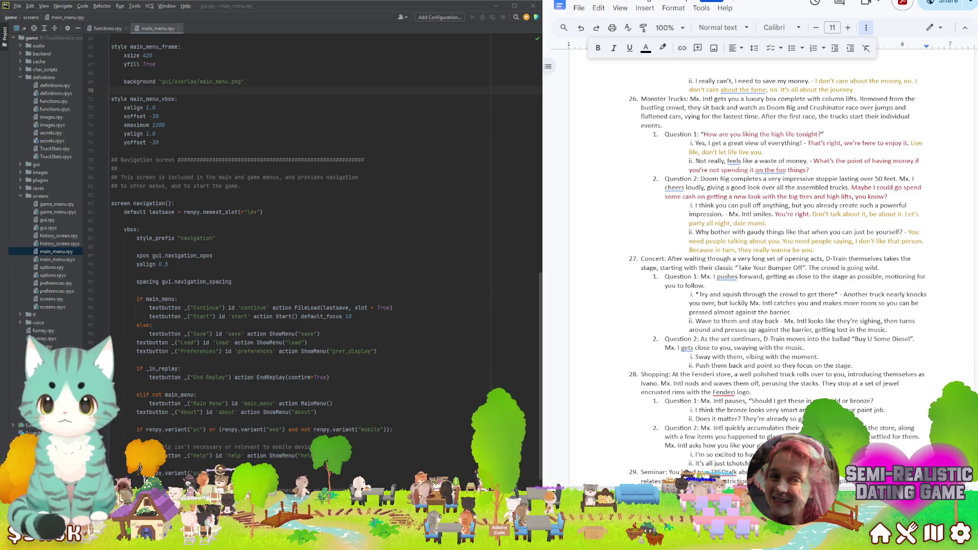
key(BackSpace)
text(and leaving you behind)
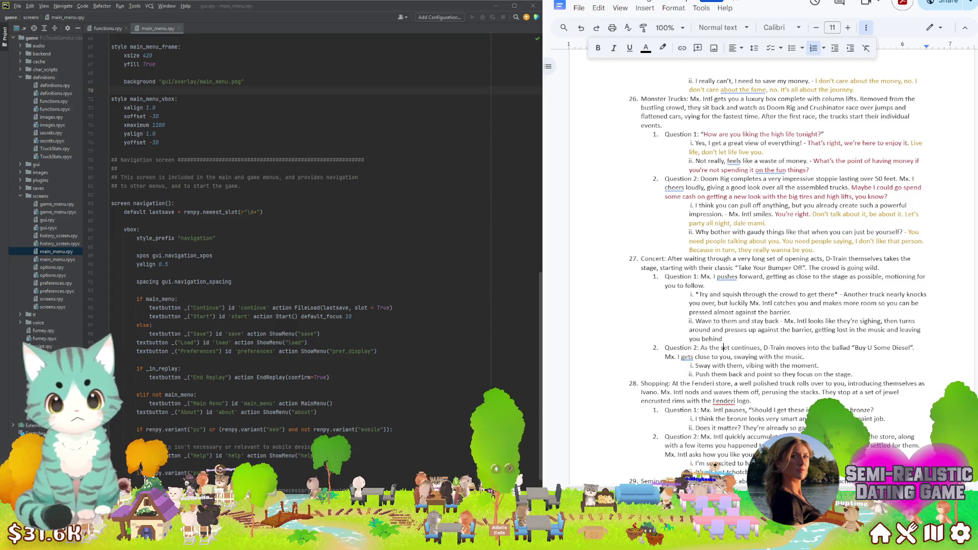
Add 'and leaving you behind' to the second answer, then select Question 2's narration sentence for rewriting
key(Down)
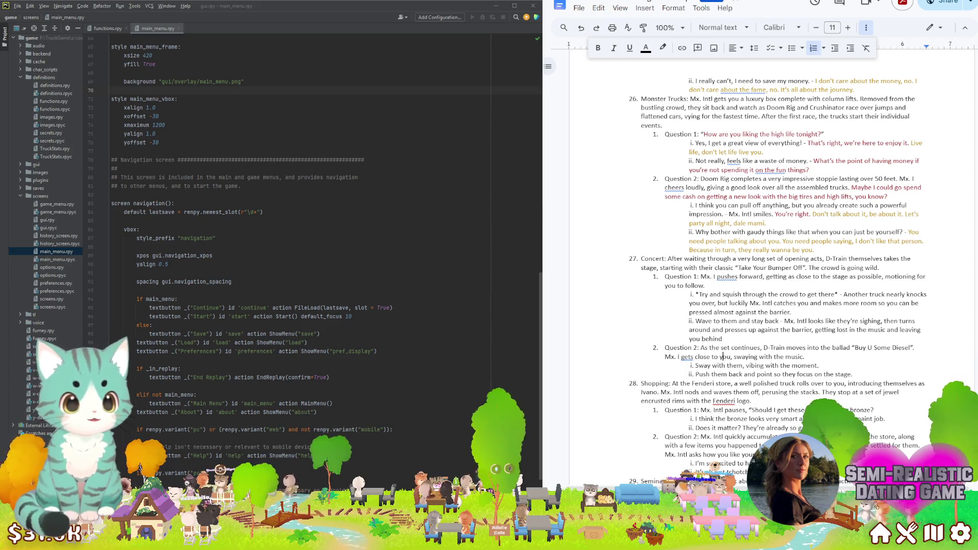
key(Up)
key(Up)
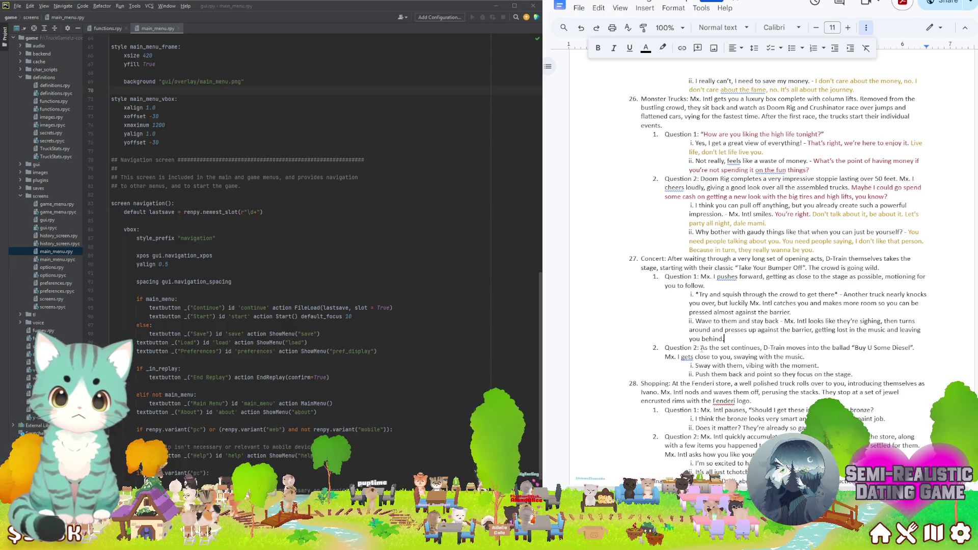
click(806, 357)
drag(805, 357, 665, 357)
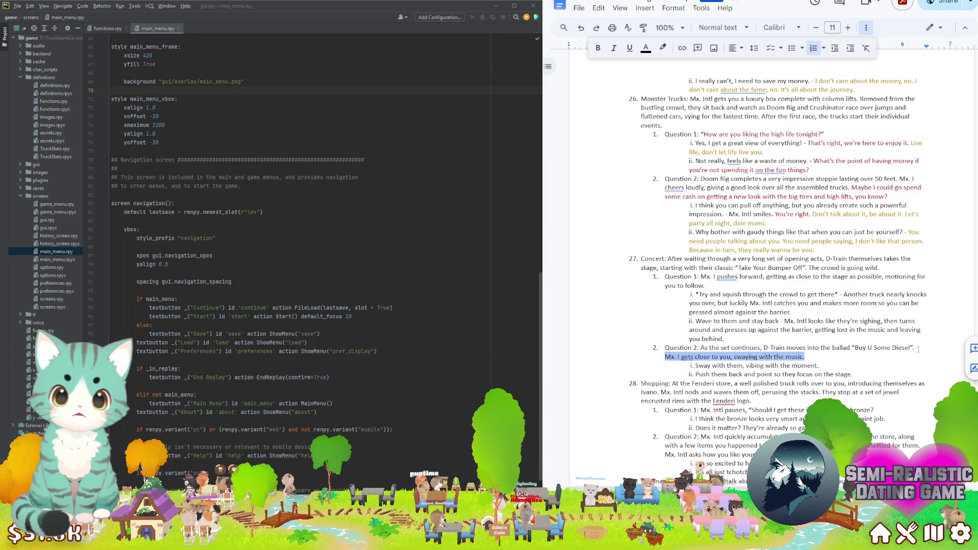
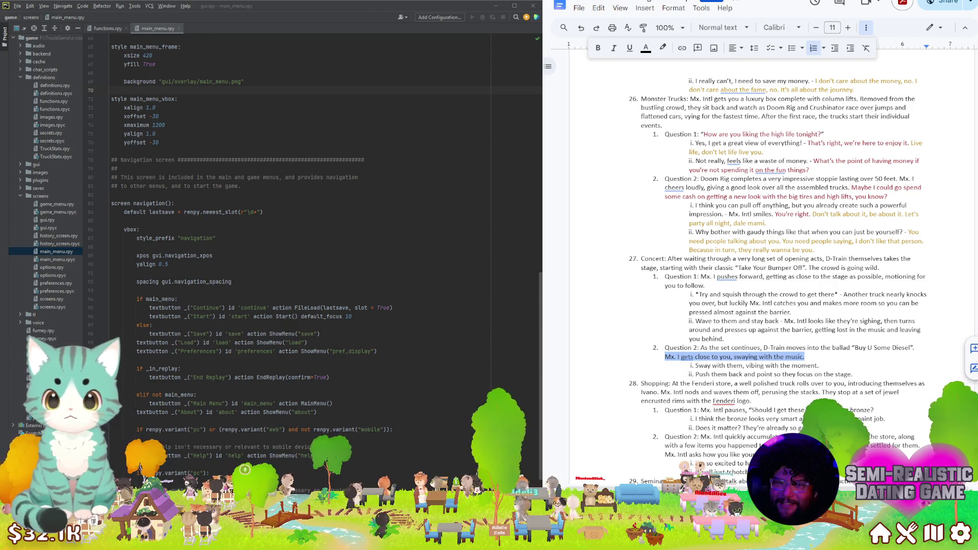
Delete the swaying-with-music line so Question 2's text rejoins after "Diesel"
click(826, 358)
key(shift+Home)
key(BackSpace)
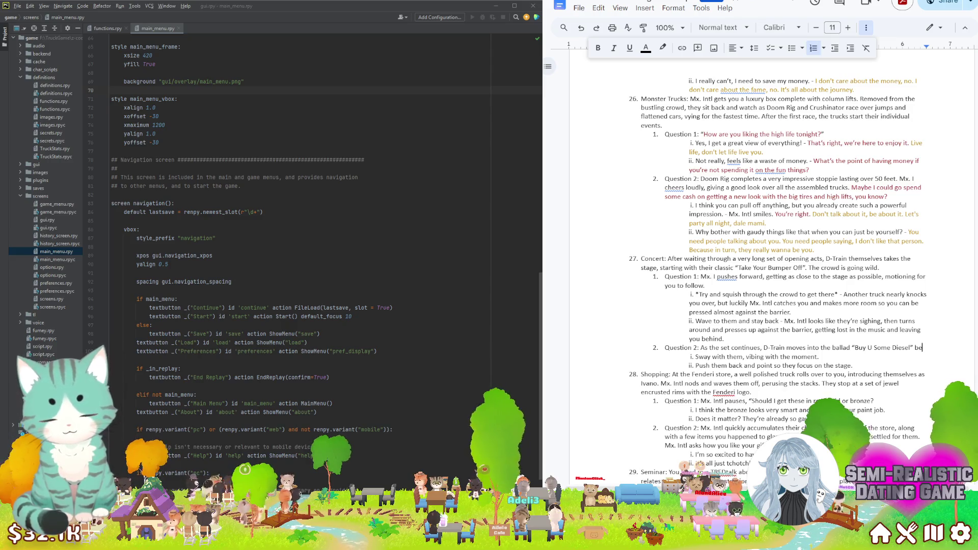
text(before closing with a huge sh)
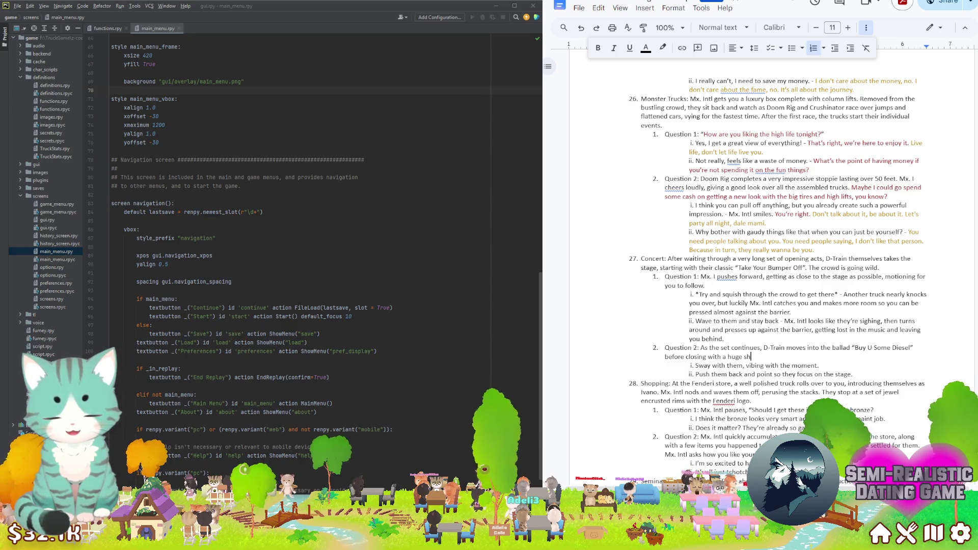
text(stopping)
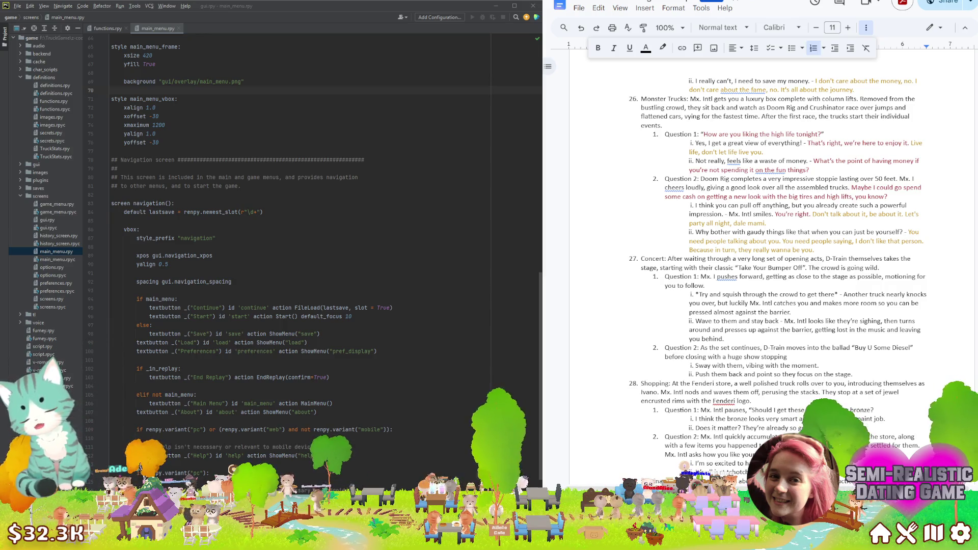
Remove the extra trailing space after "stopping" at the end of Question 2
click(822, 360)
key(BackSpace)
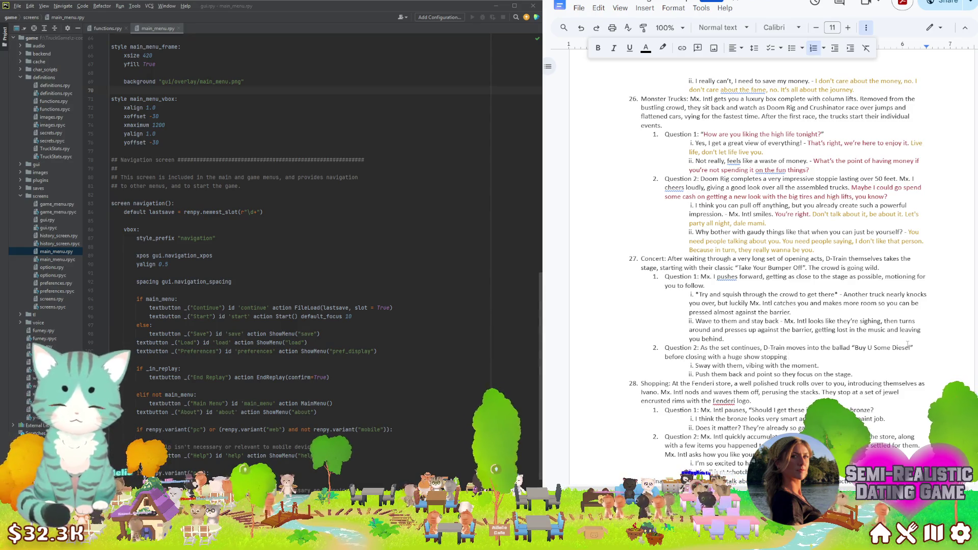
text(")
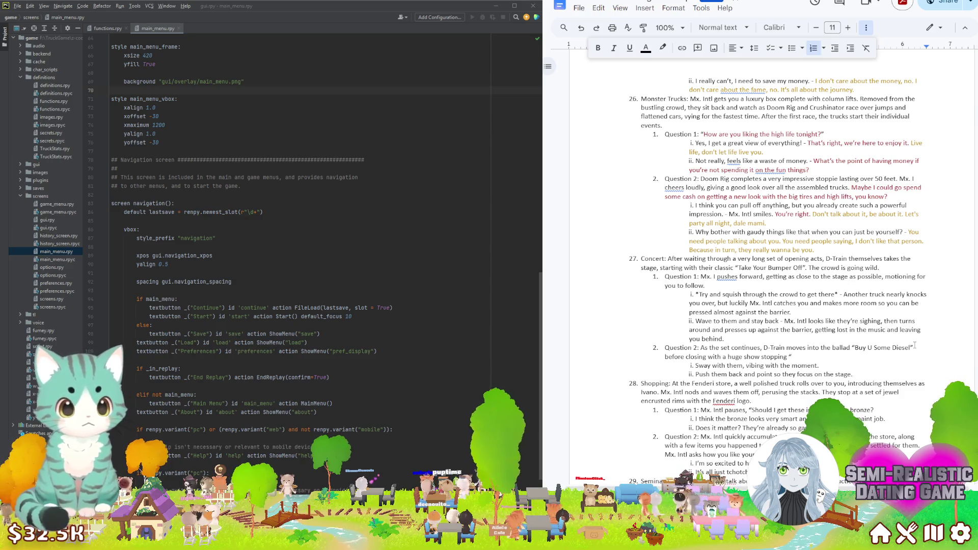
text(A)
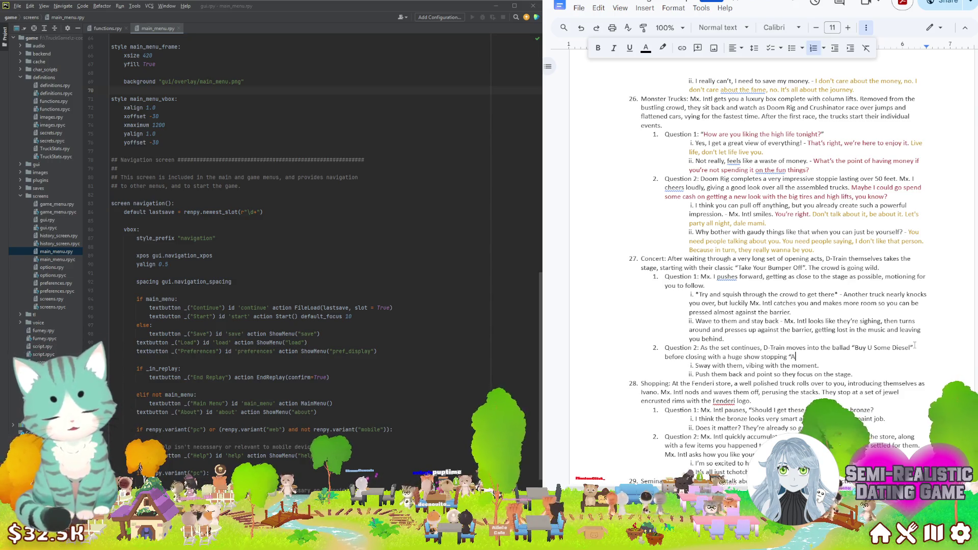
text(ll I)
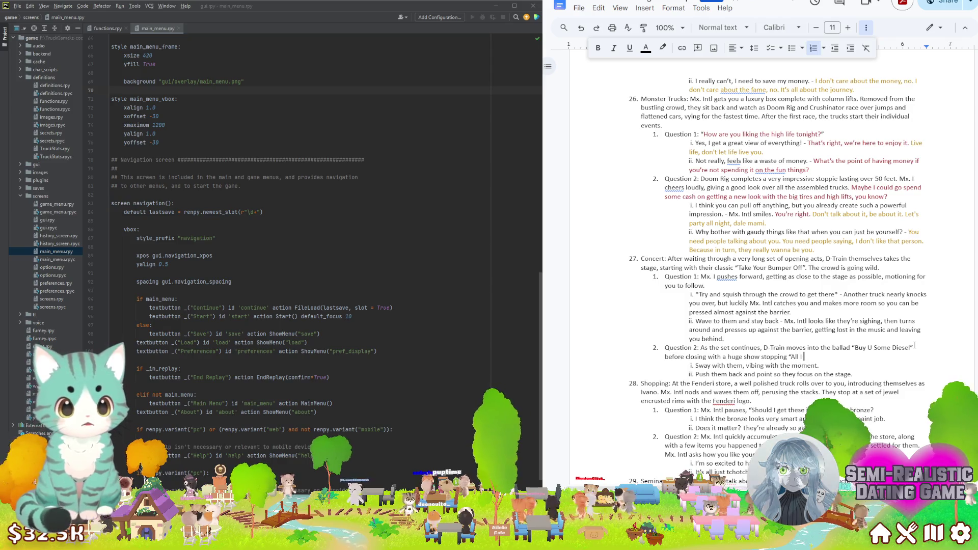
text( DIs)
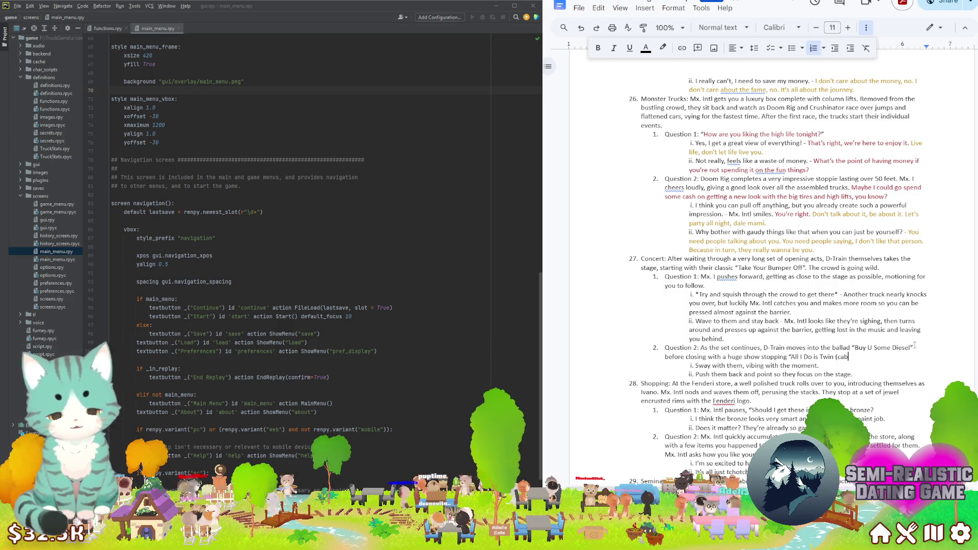
Fix the "Twin" typo, finish the encore narration and begin selecting the "let's go!" quote
key(BackSpace)
key(BackSpace)
text(C)
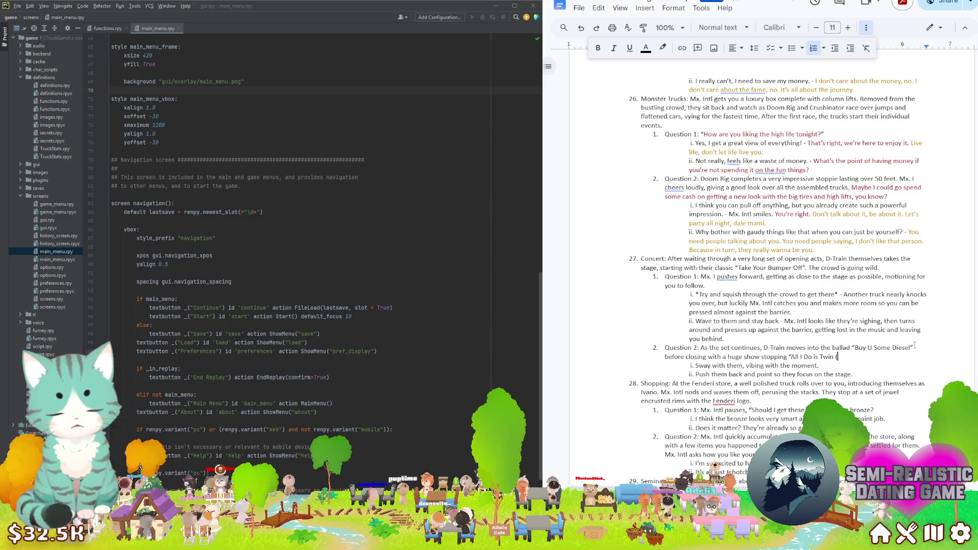
text(ab)")
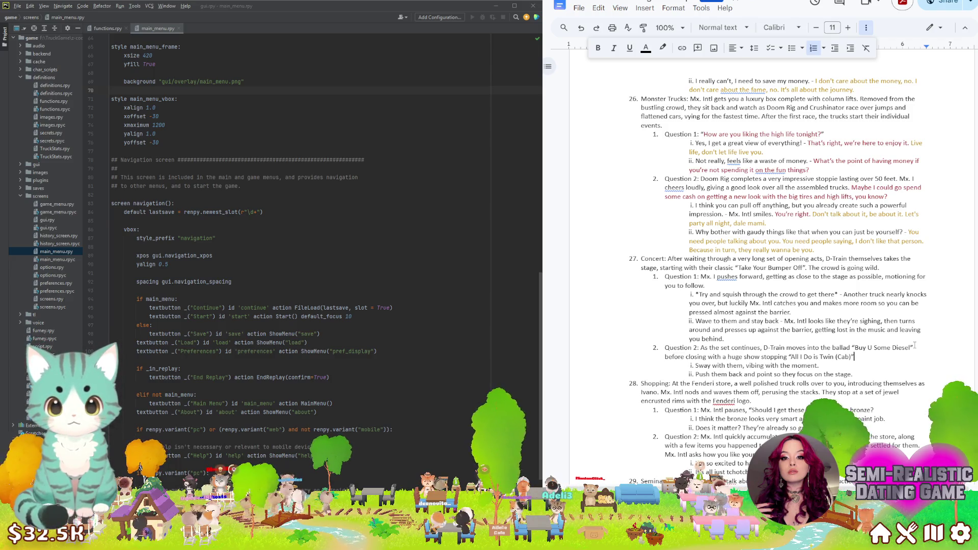
text(. As the crowd)
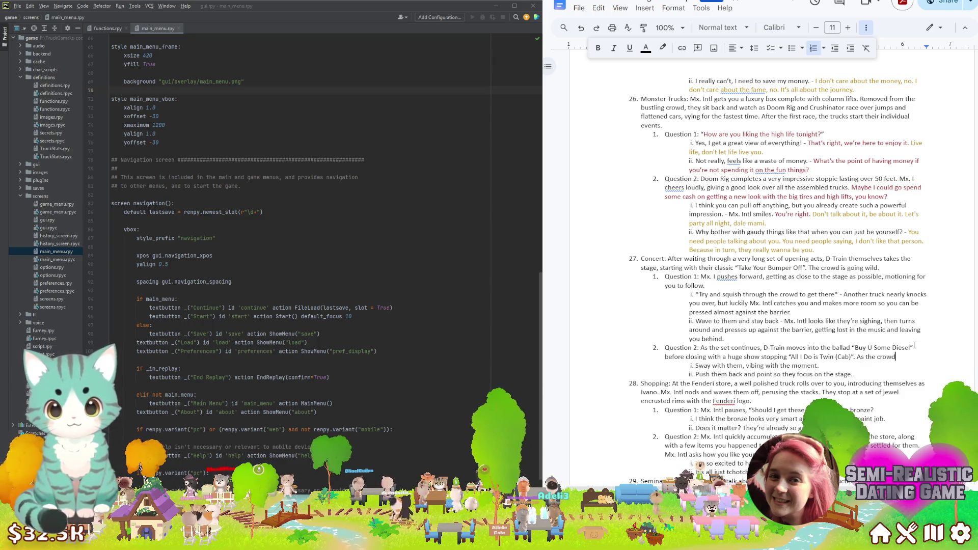
text(ing for an)
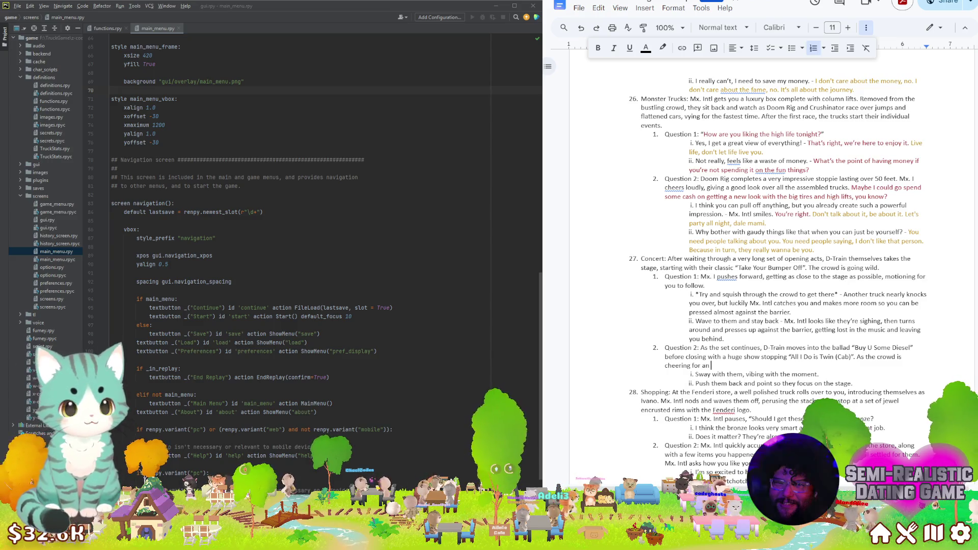
click(739, 367)
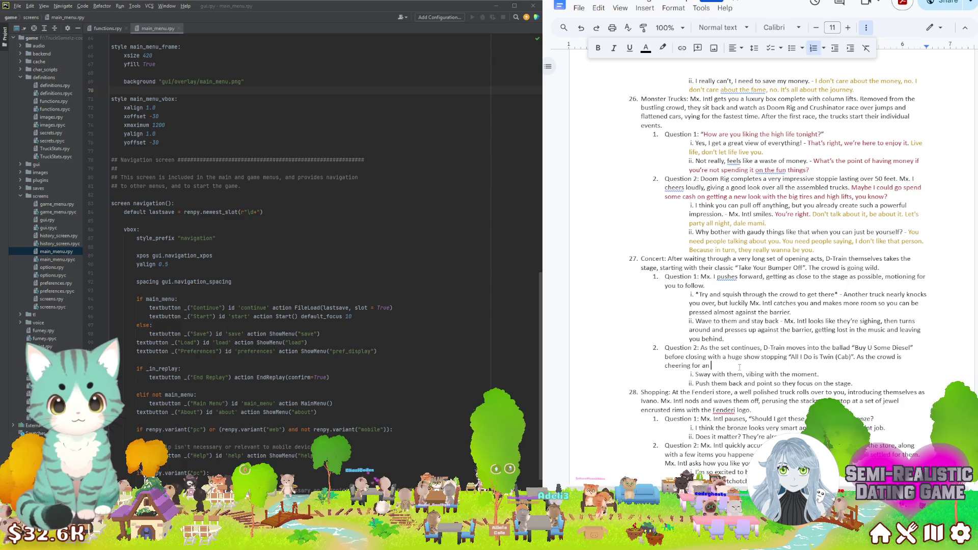
text(encore, Mx. In)
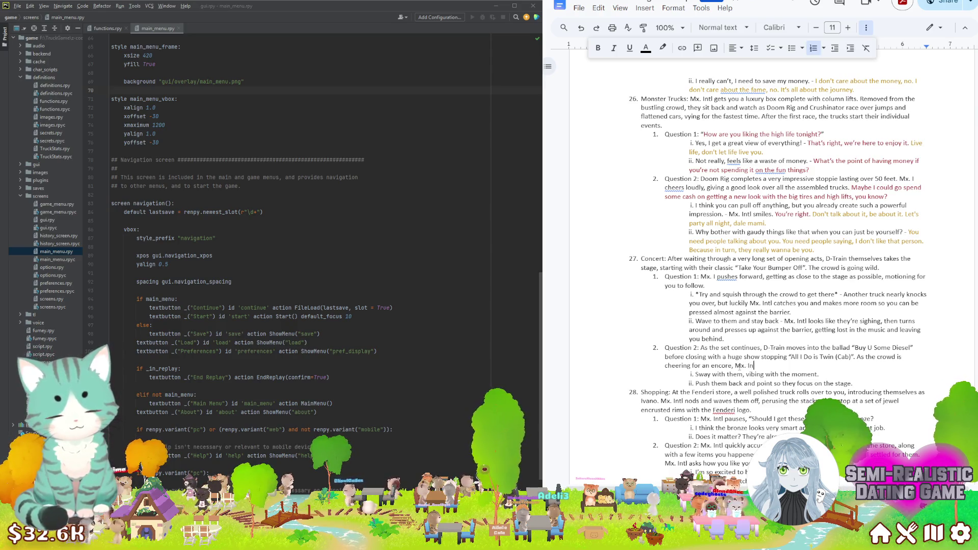
text(grabs)
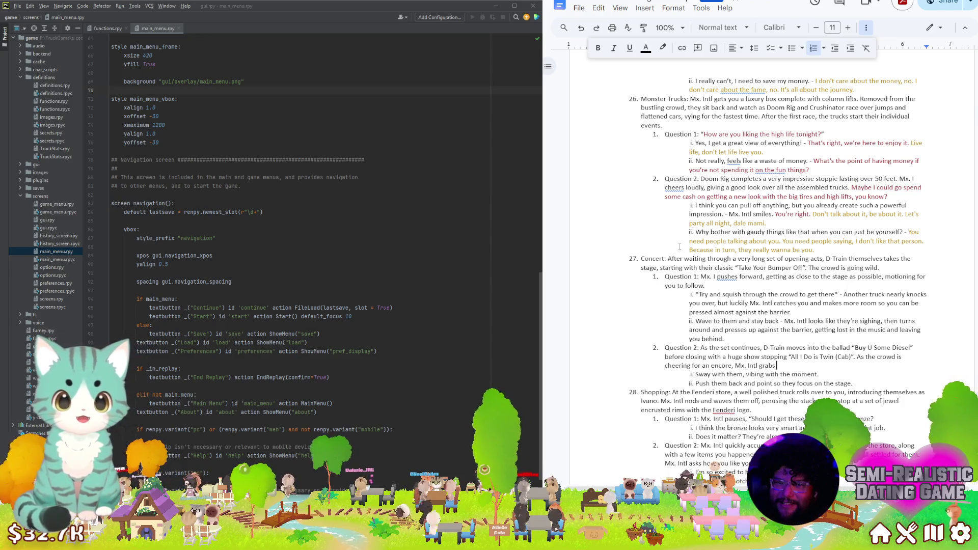
scroll(679, 246, down, 2)
scroll(762, 283, down, 1)
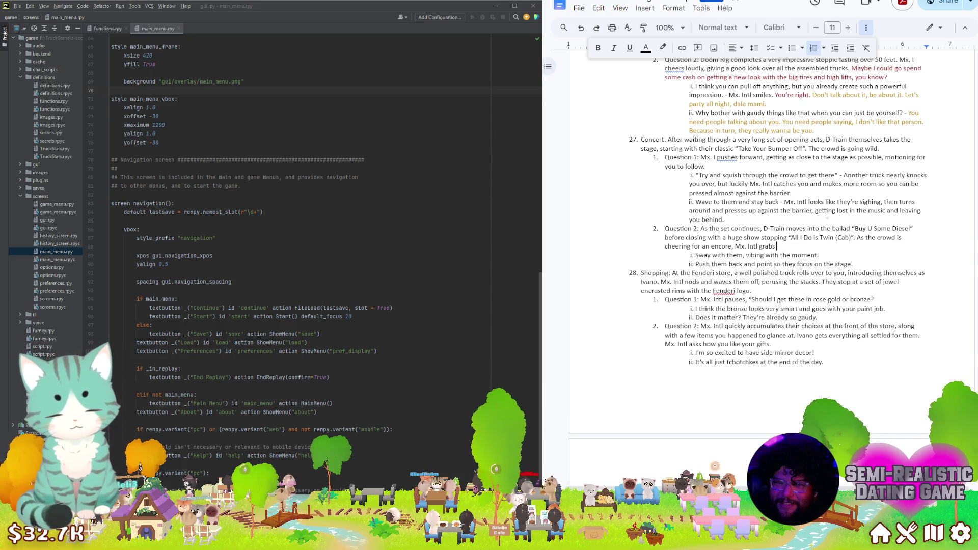
text( you. “I got us)
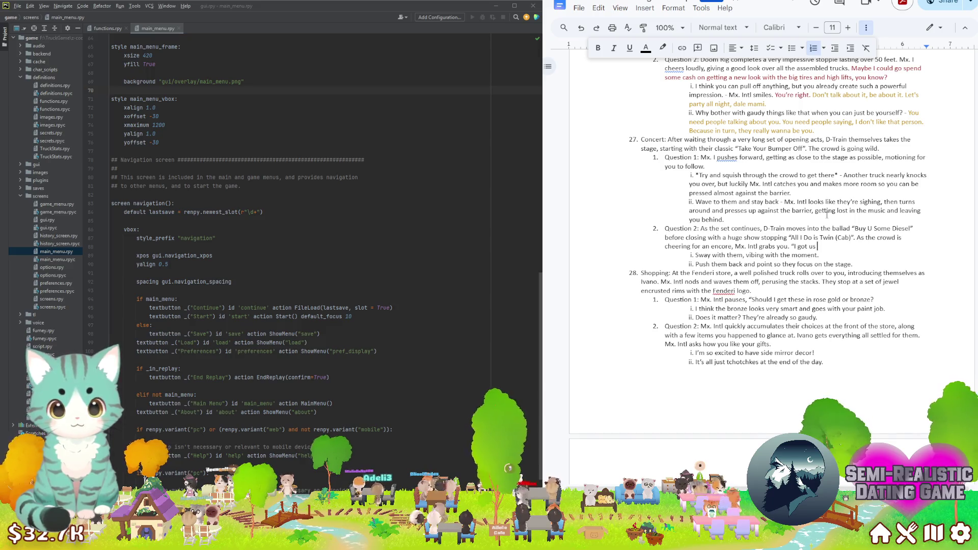
text(afte)
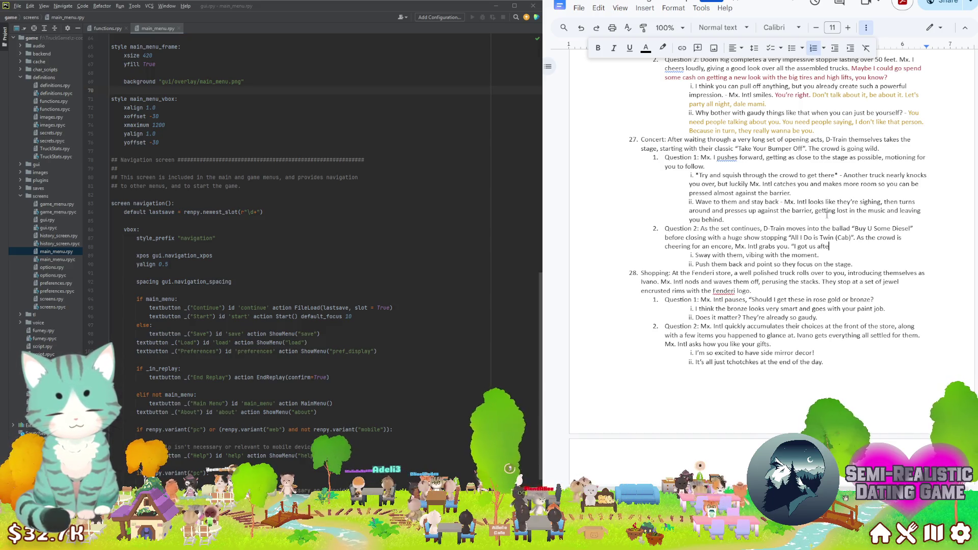
text(r show pas)
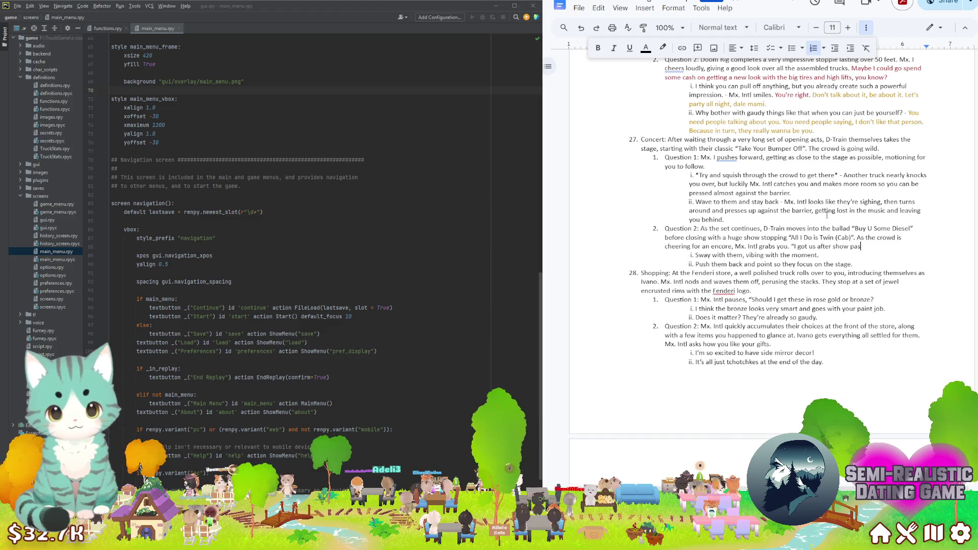
text(ses, let's go.”)
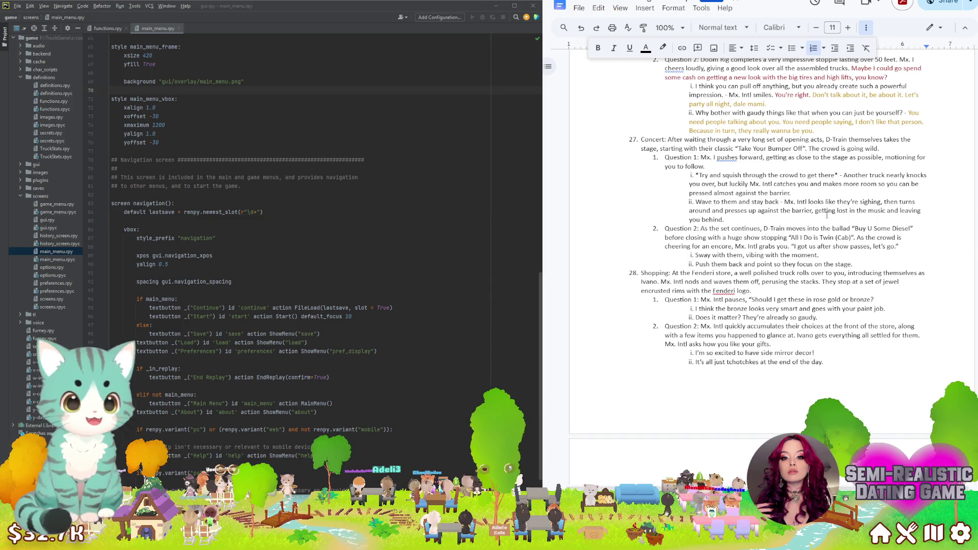
text(")
key(Right)
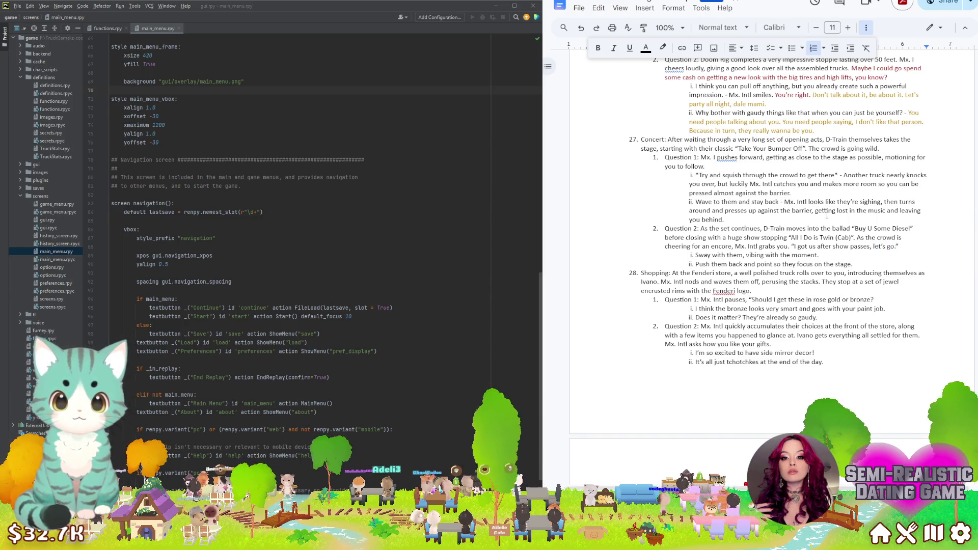
key(ctrl+shift+Left)
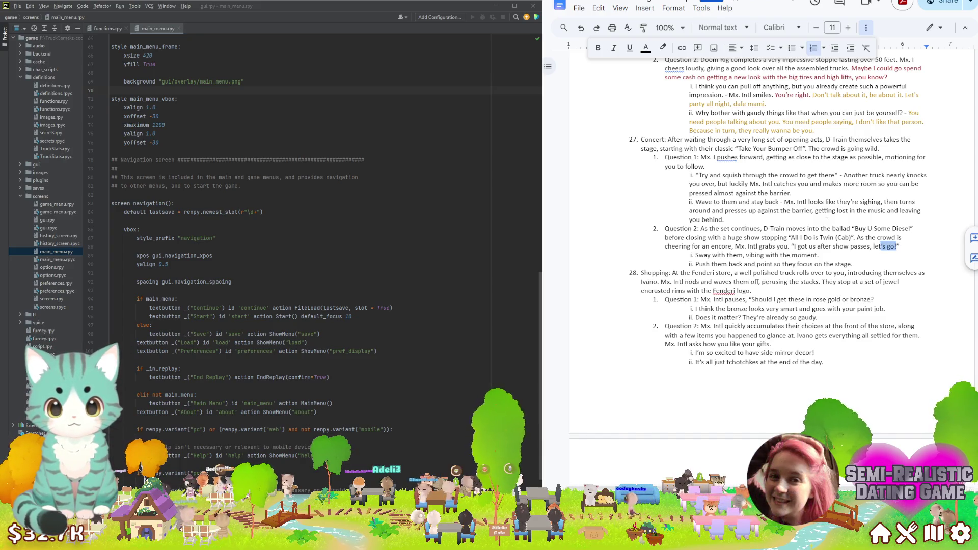
Colour the quote "I got us after show passes, let's go!" dark red
key(ctrl+shift+Left)
key(ctrl+shift+Left)
key(ctrl+shift+Left)
key(ctrl+shift+Left)
key(ctrl+shift+Left)
key(ctrl+shift+Left)
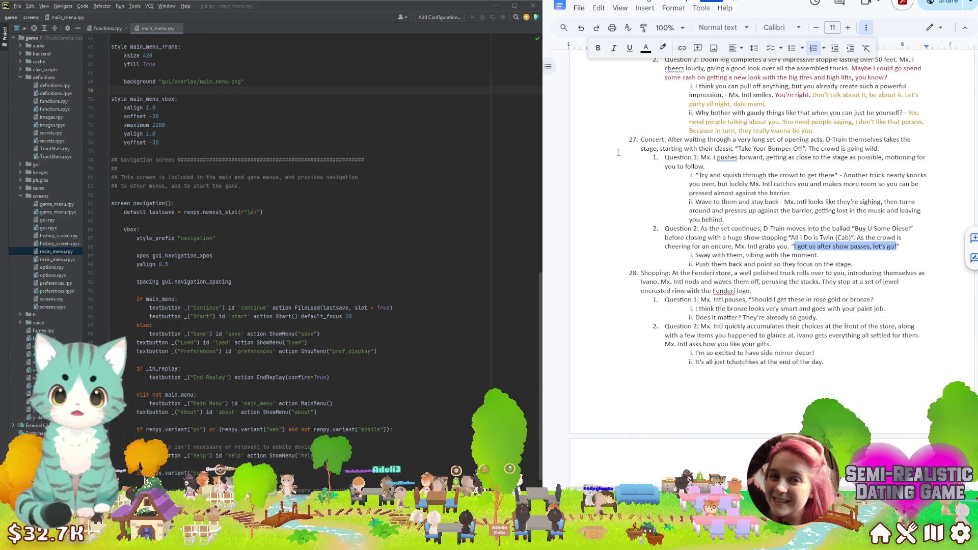
click(645, 48)
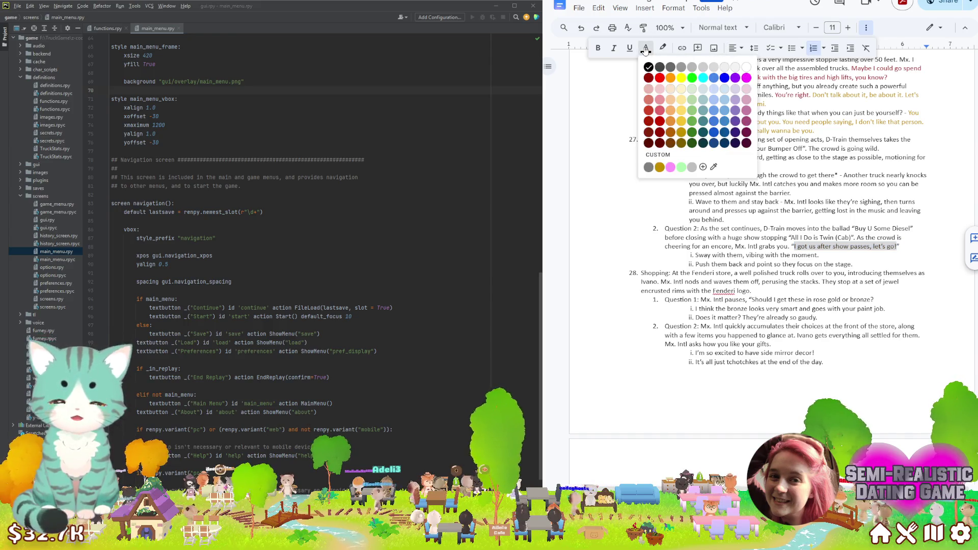
click(660, 134)
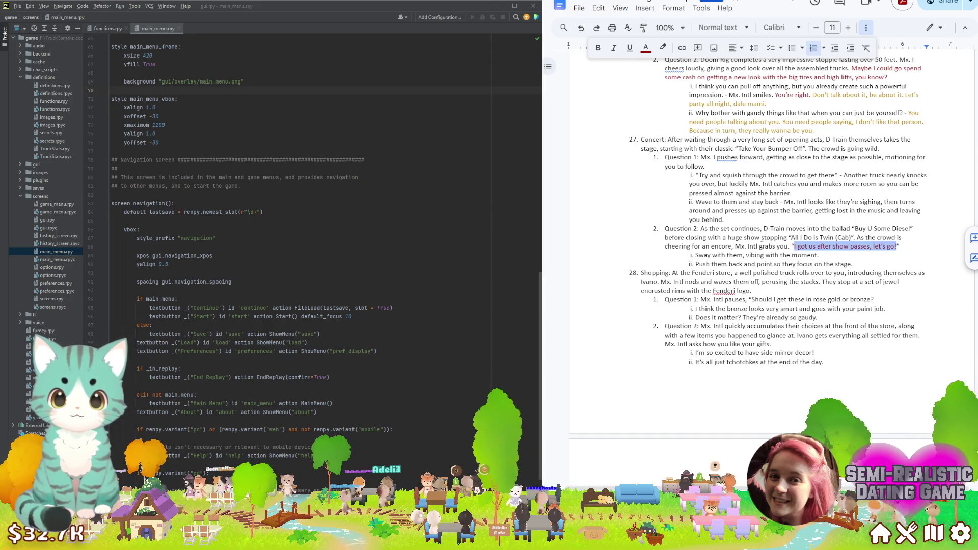
Select the swaying reaction line under Question 2 to replace it
click(910, 250)
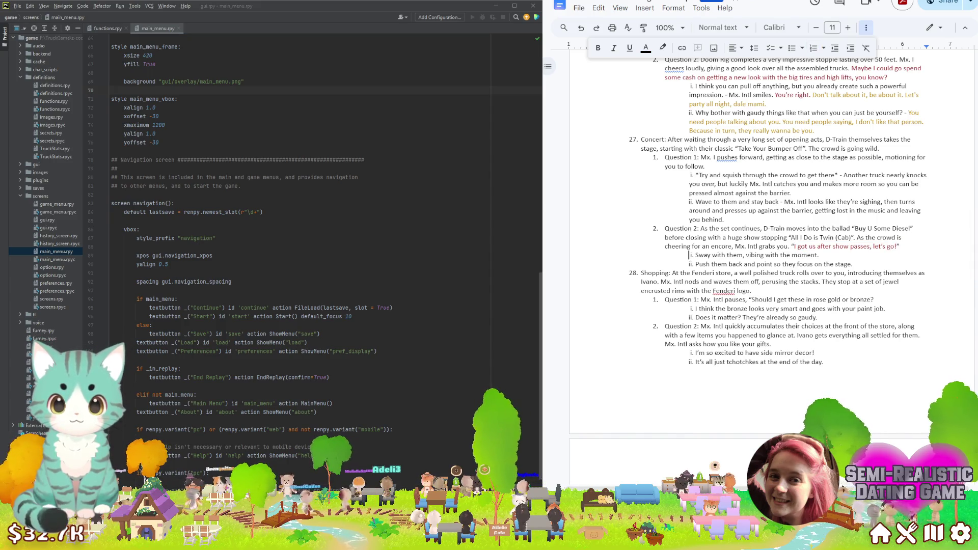
mouse_move(693, 255)
mouse_down()
mouse_move(789, 255)
mouse_move(690, 264)
mouse_up()
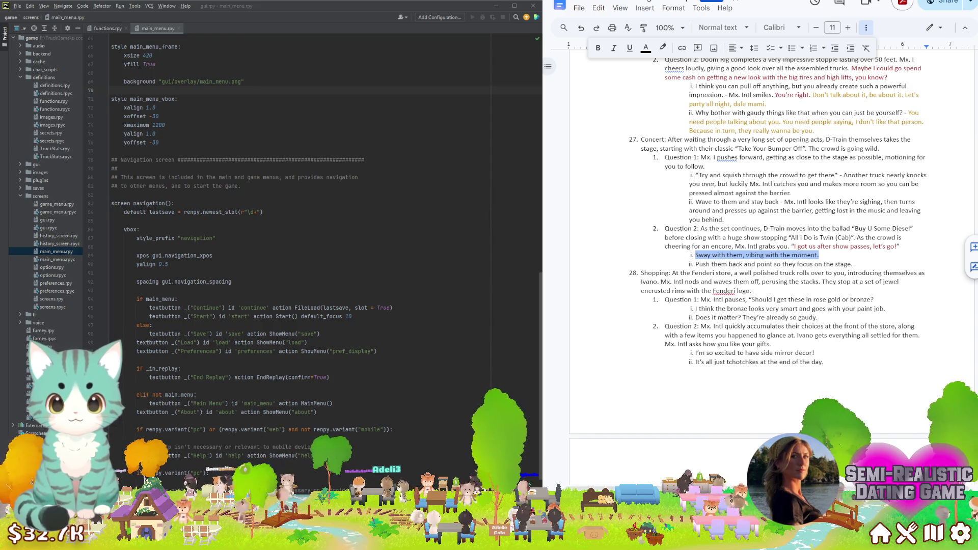
text(*)
text(That's)
text(ible! I)
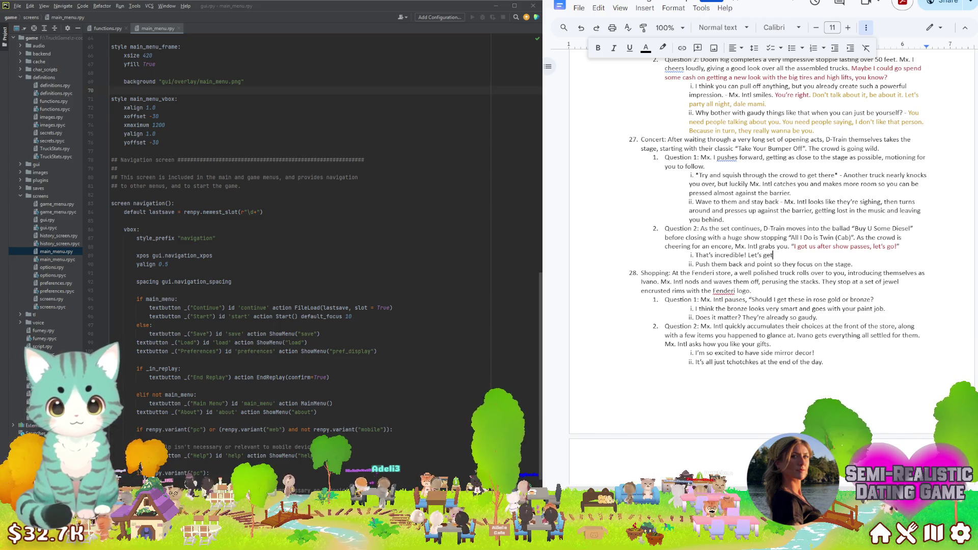
text( moving.)
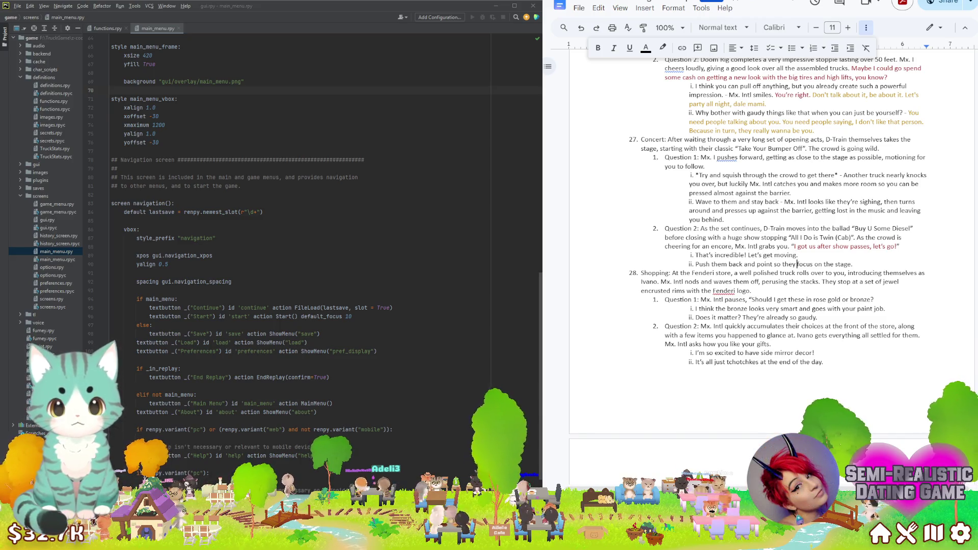
Select the pushing reaction line in reply ii so it can be rewritten
key(ctrl+shift+Left)
key(ctrl+shift+Left)
key(ctrl+shift+Left)
key(ctrl+shift+Left)
key(ctrl+shift+Left)
key(ctrl+shift+Left)
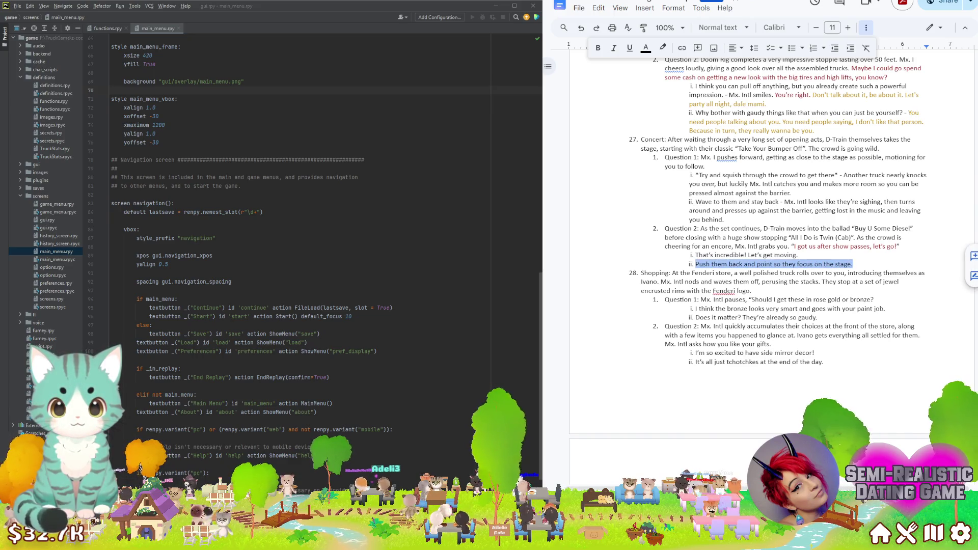
text(I don’t know,)
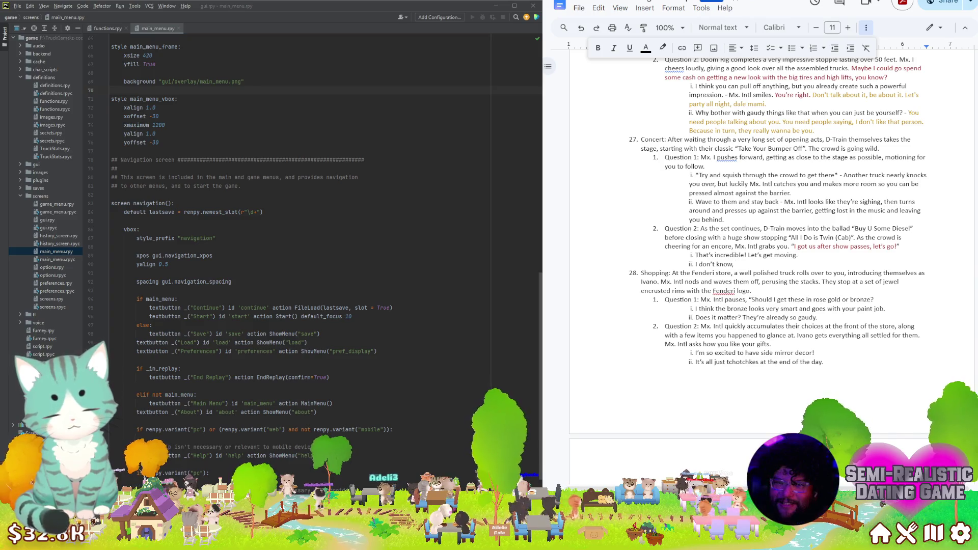
text(won't D-Train b)
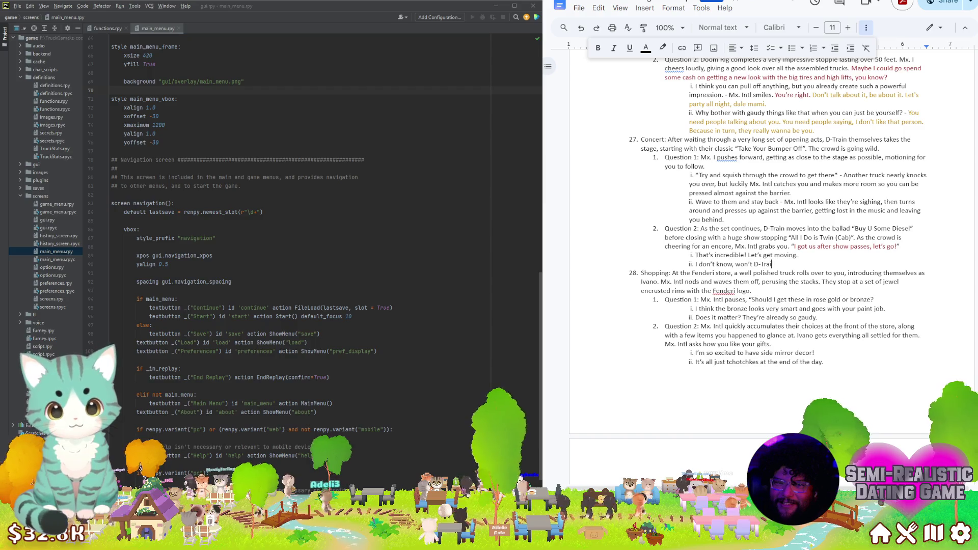
text(e)
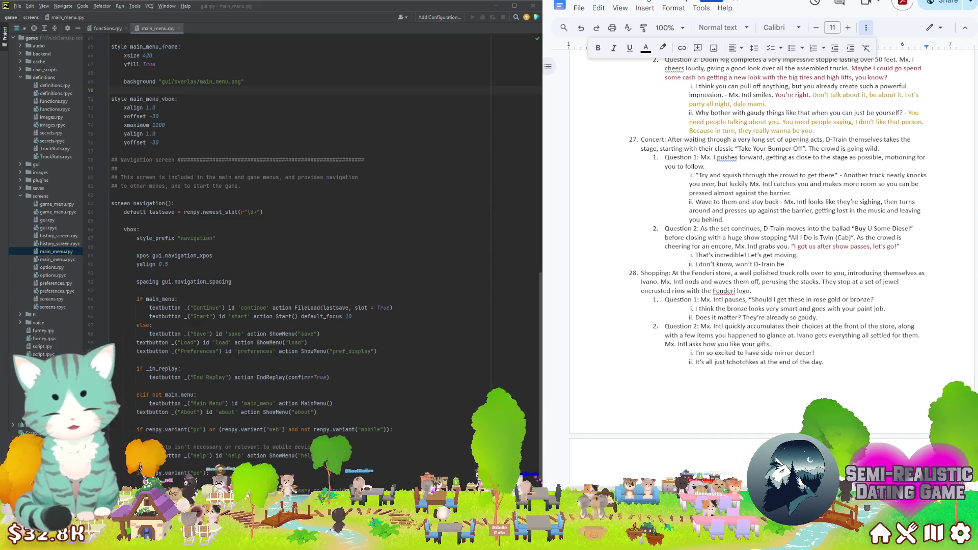
text(a)
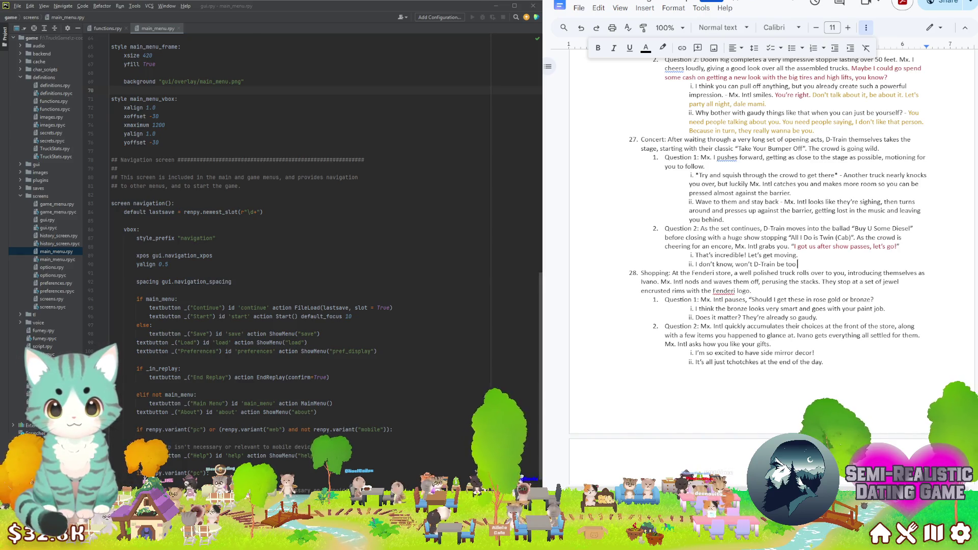
text(?)
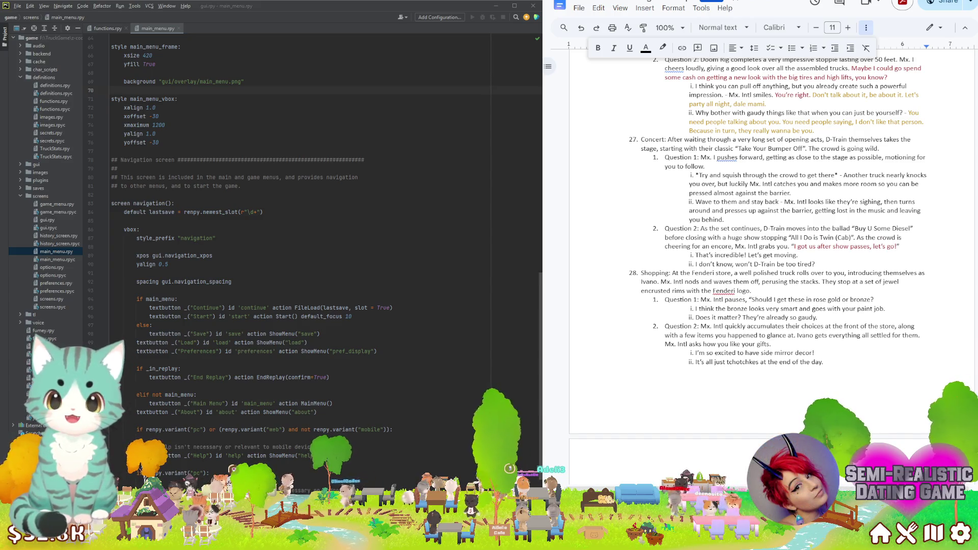
Mark "won't D-Train be too tired?" in the second reply, then rest at the line's end
drag(815, 264, 735, 264)
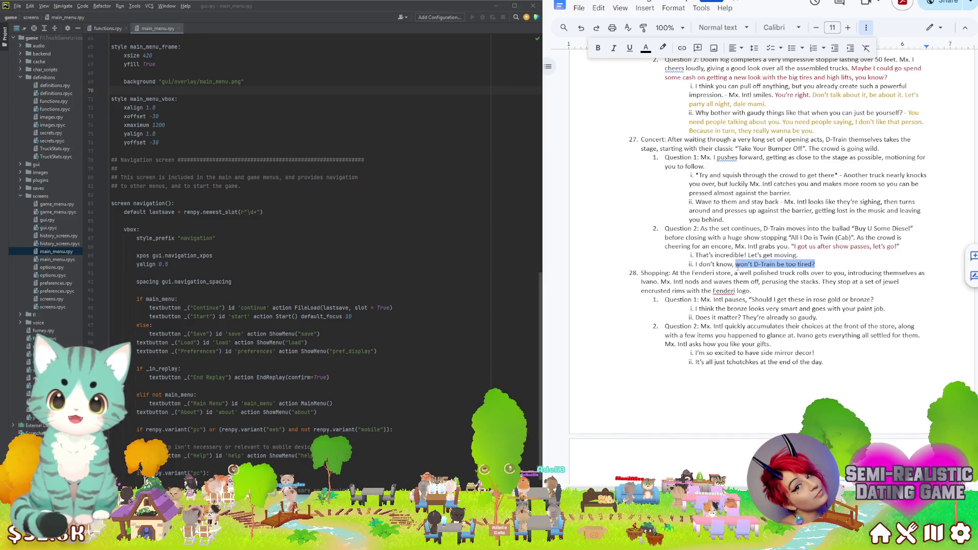
click(756, 263)
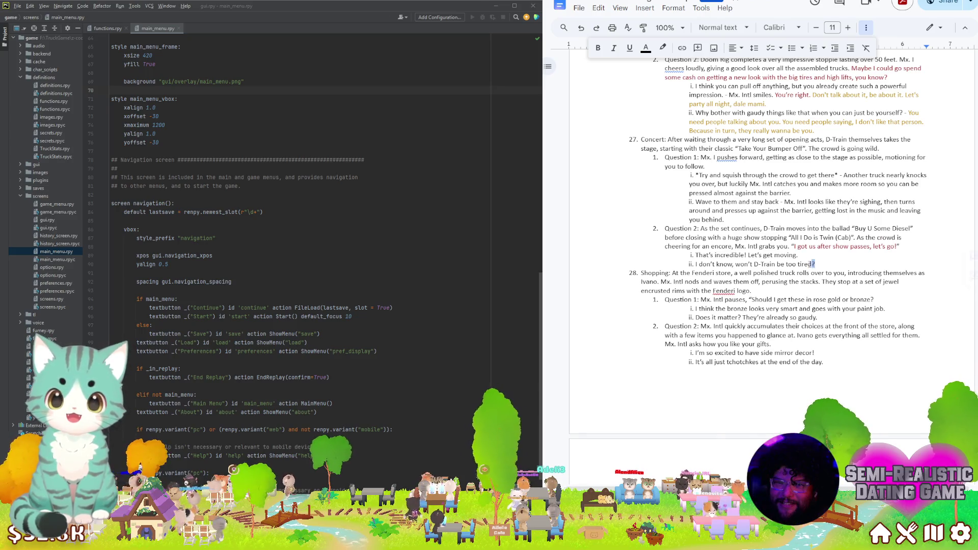
drag(816, 264, 733, 265)
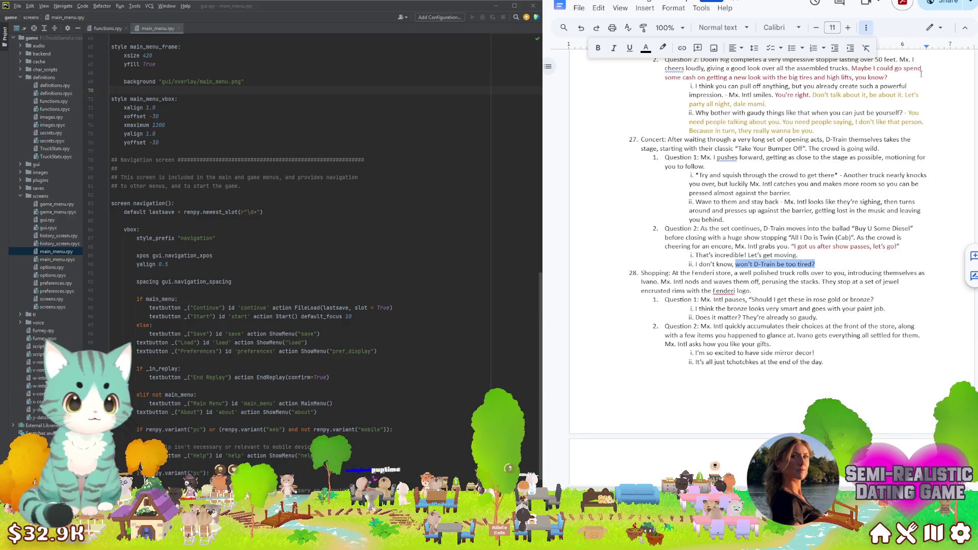
click(798, 255)
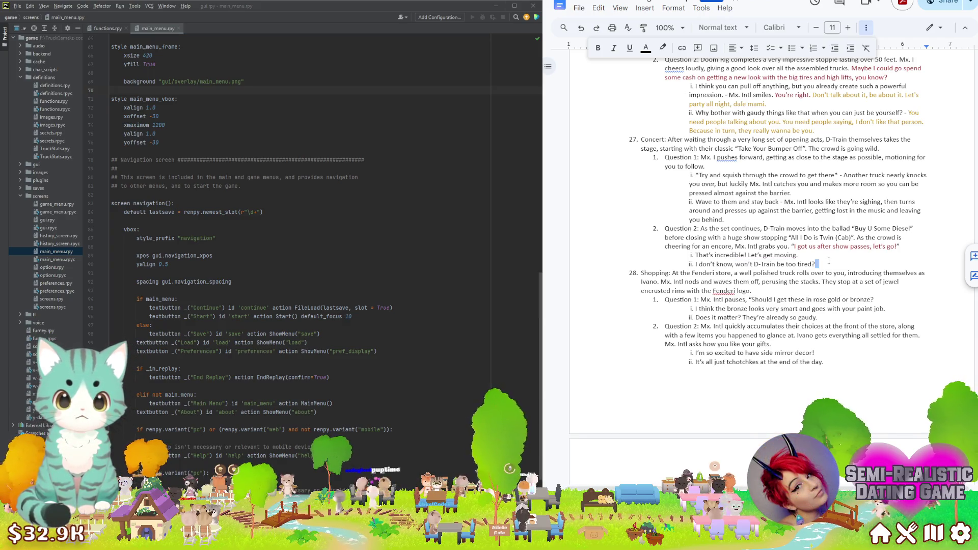
click(815, 263)
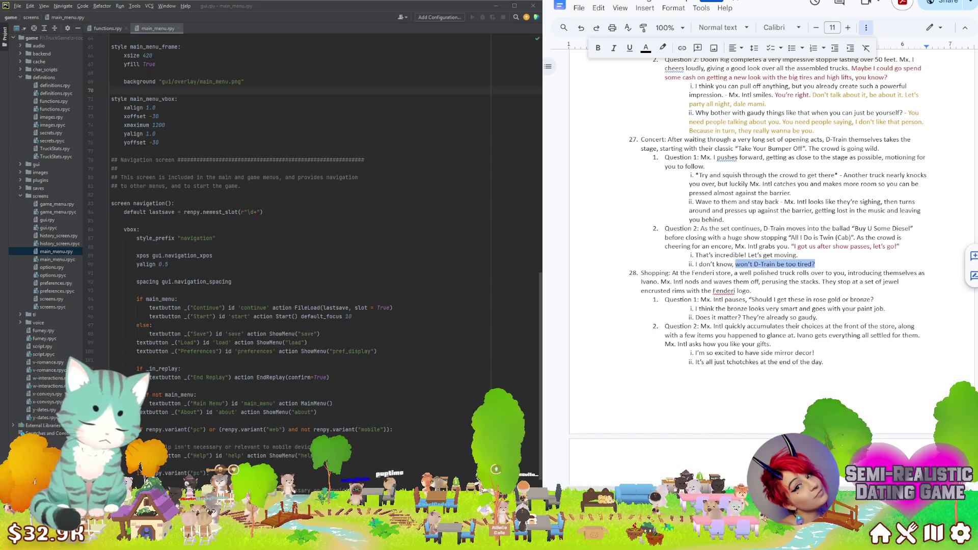
text(I'm getting)
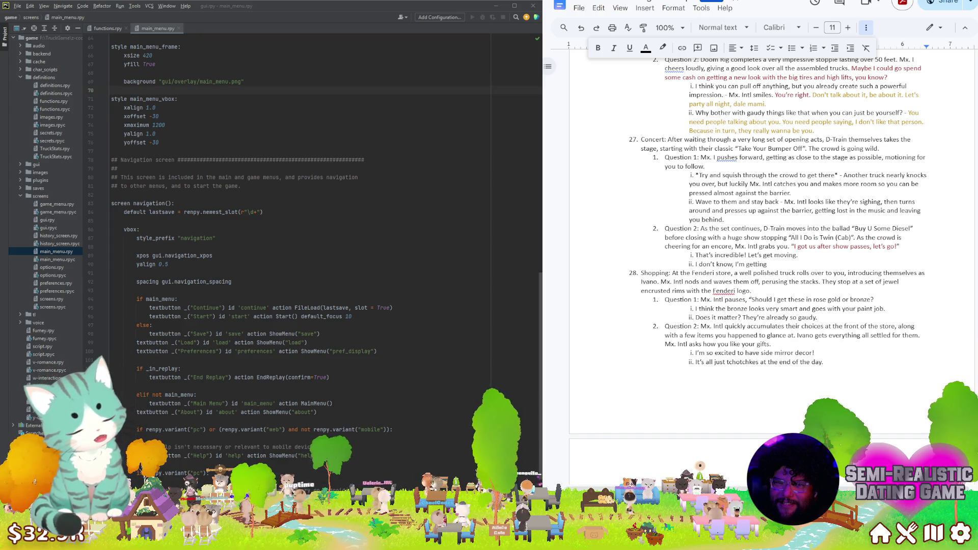
text(kin)
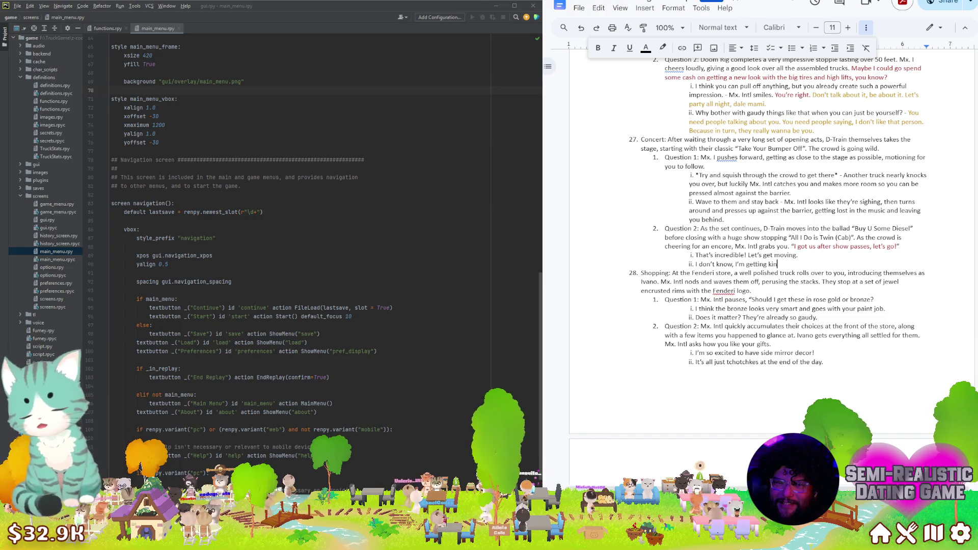
text(dtired.)
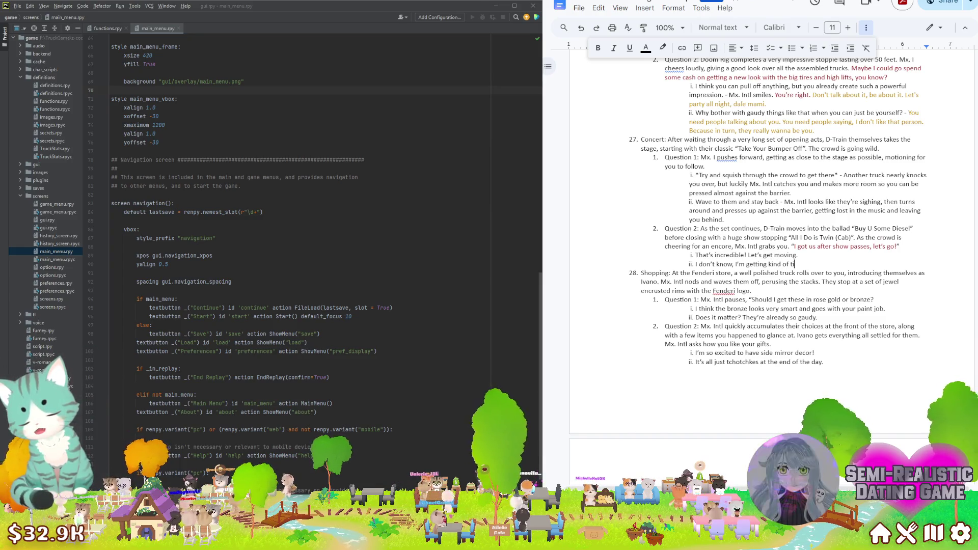
Move up to the end of "Let's get moving." to add its trailing dash
key(Up)
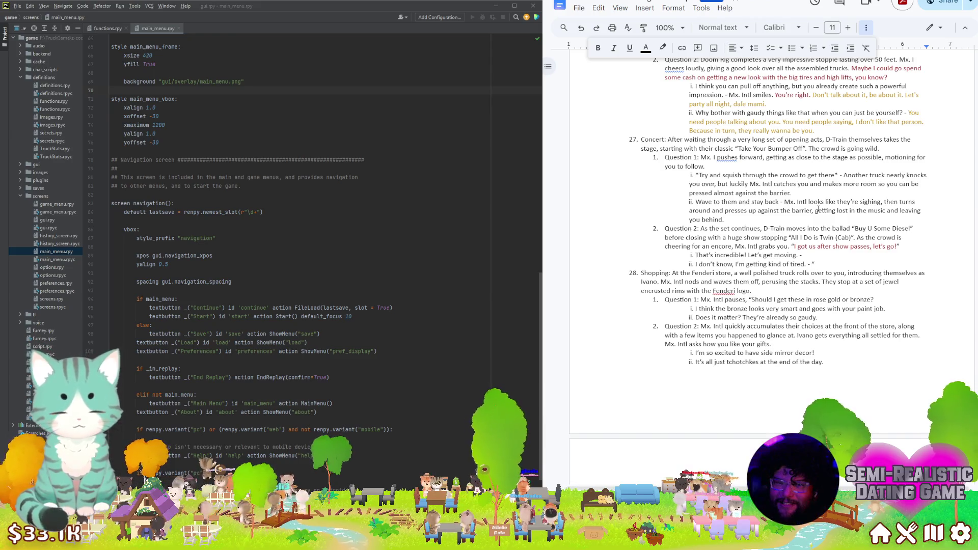
text(Live life, don't let life live you.)
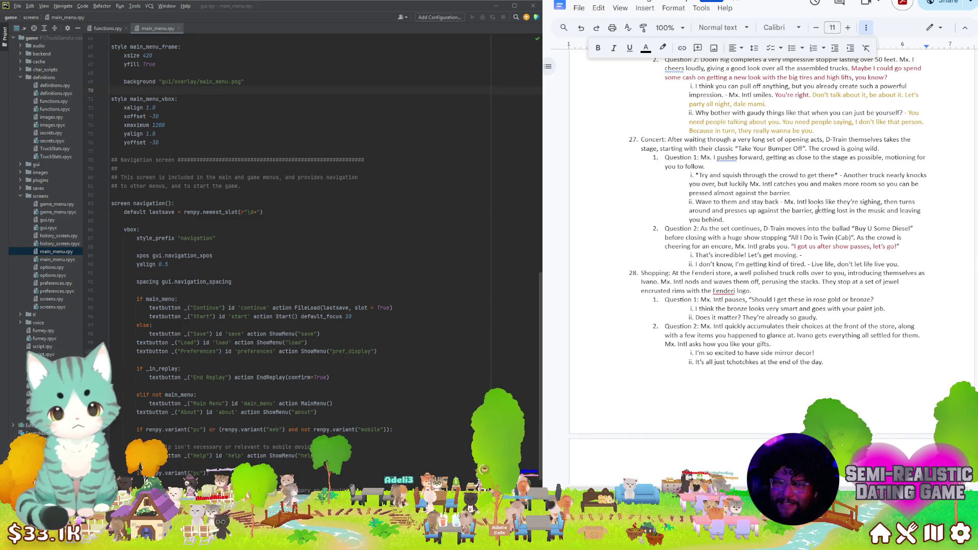
text(Try to rally.)
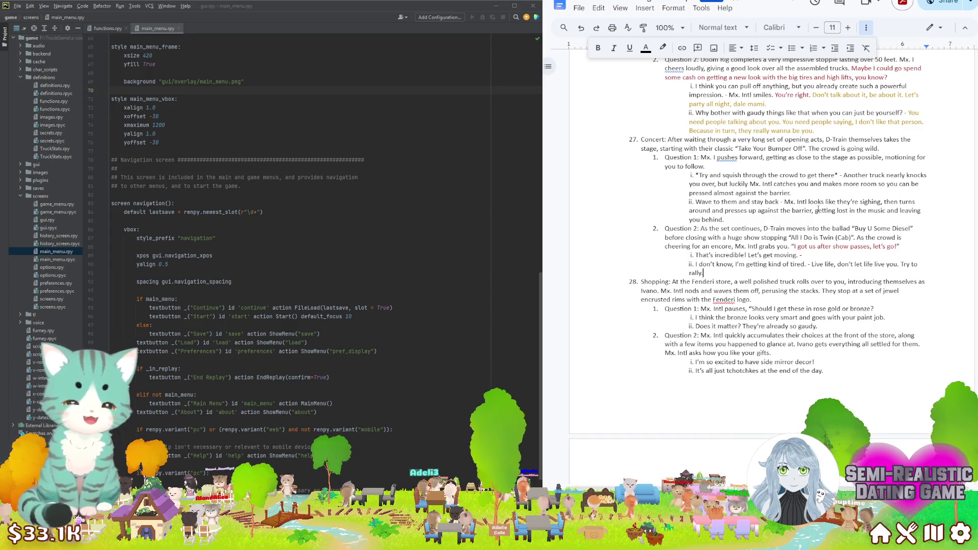
Trim the stray "rally"/"Try" text after the motto and go to the misspelled tchotchkes
key(BackSpace)
key(BackSpace)
key(BackSpace)
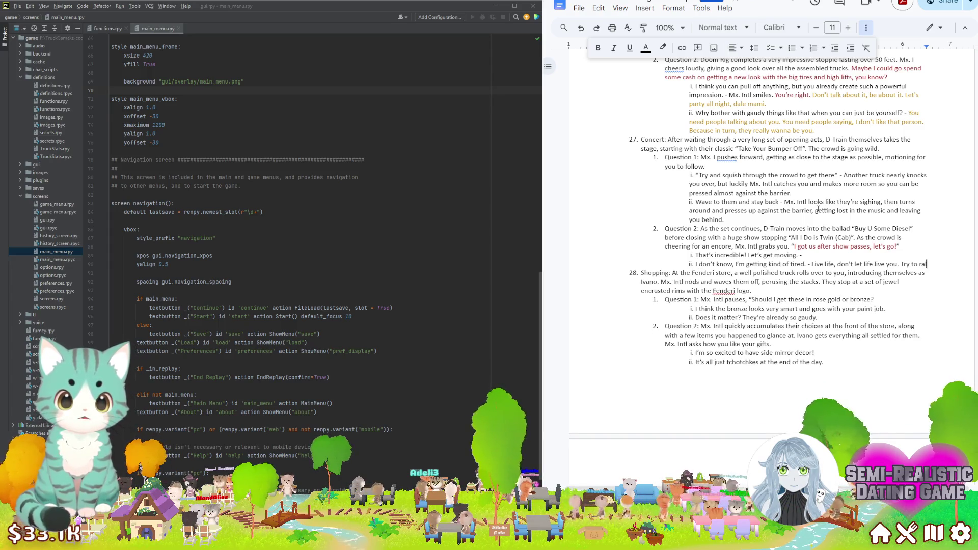
key(BackSpace)
key(BackSpace)
key(BackSpace)
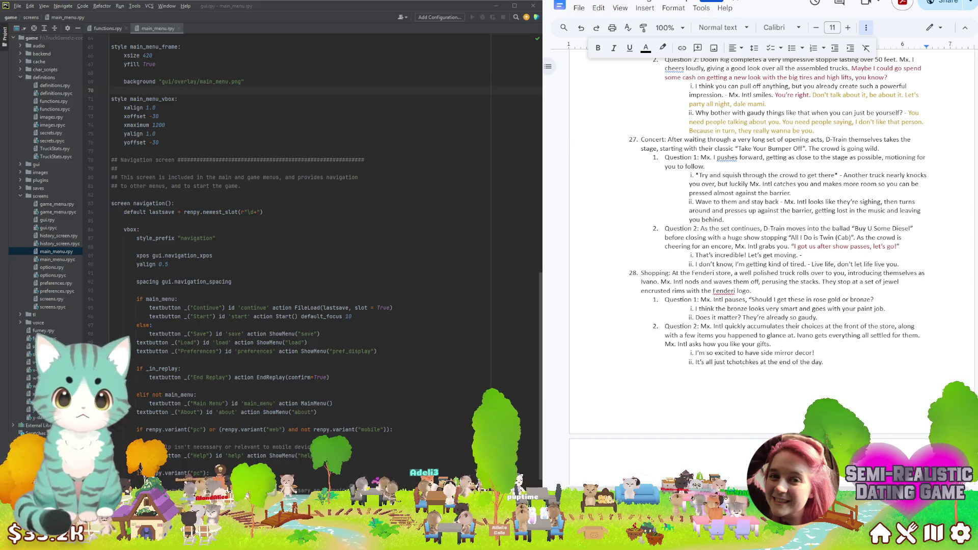
click(733, 394)
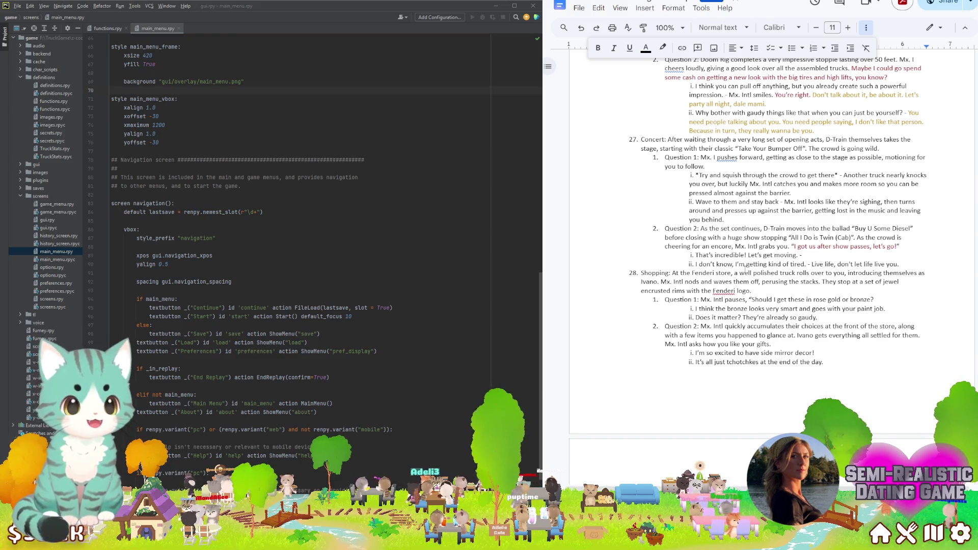
text(c)
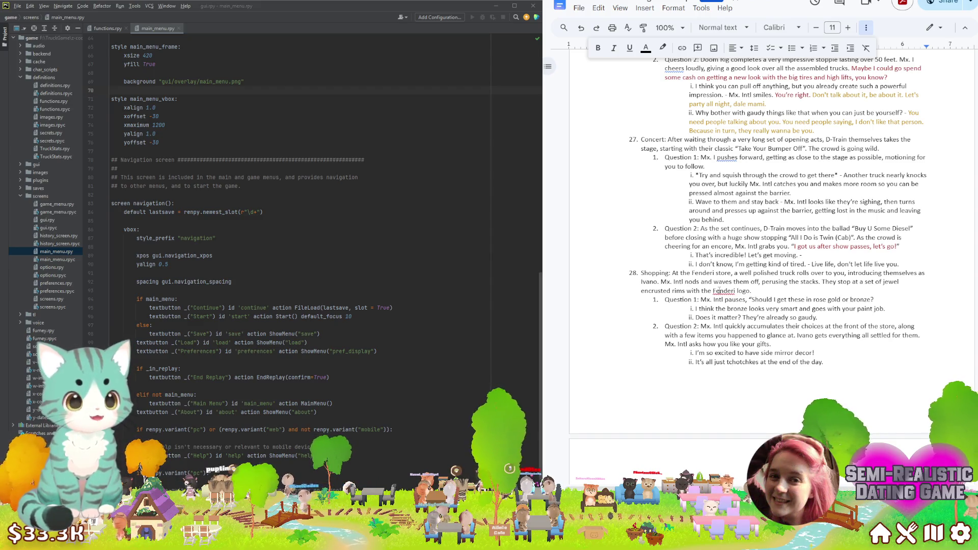
text(c)
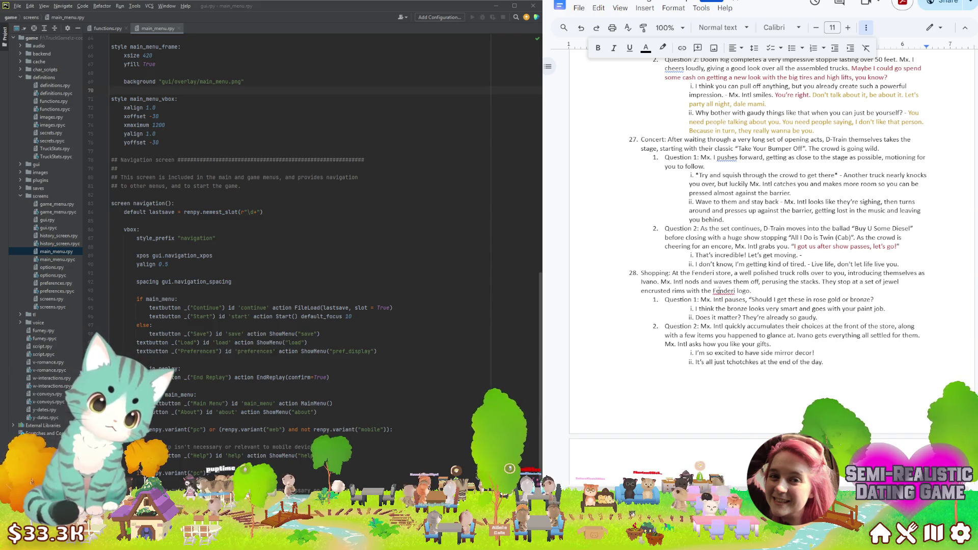
text(c)
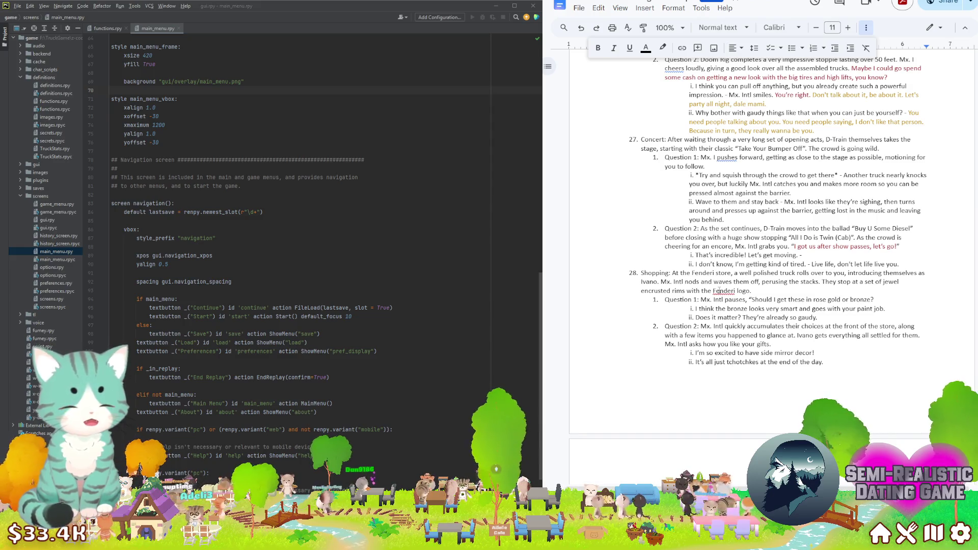
text(c)
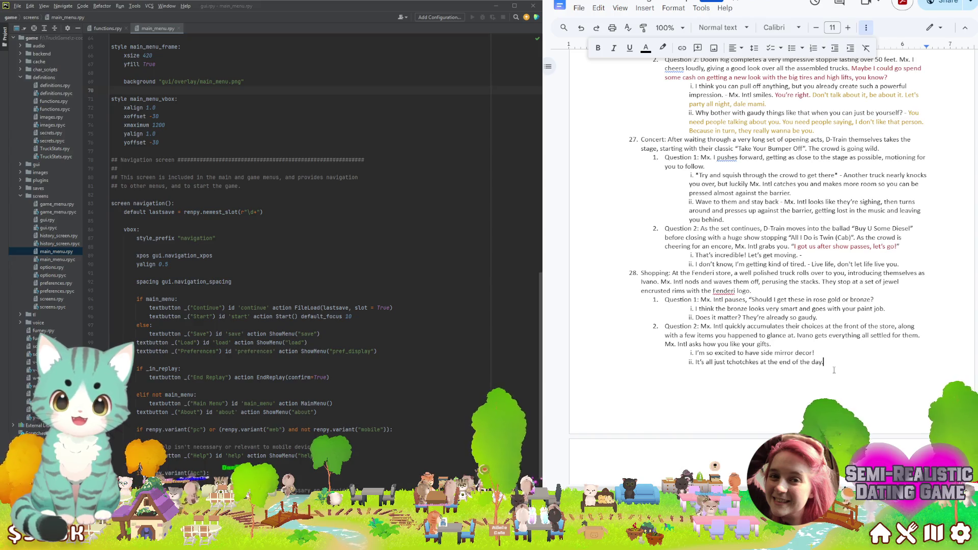
text(.)
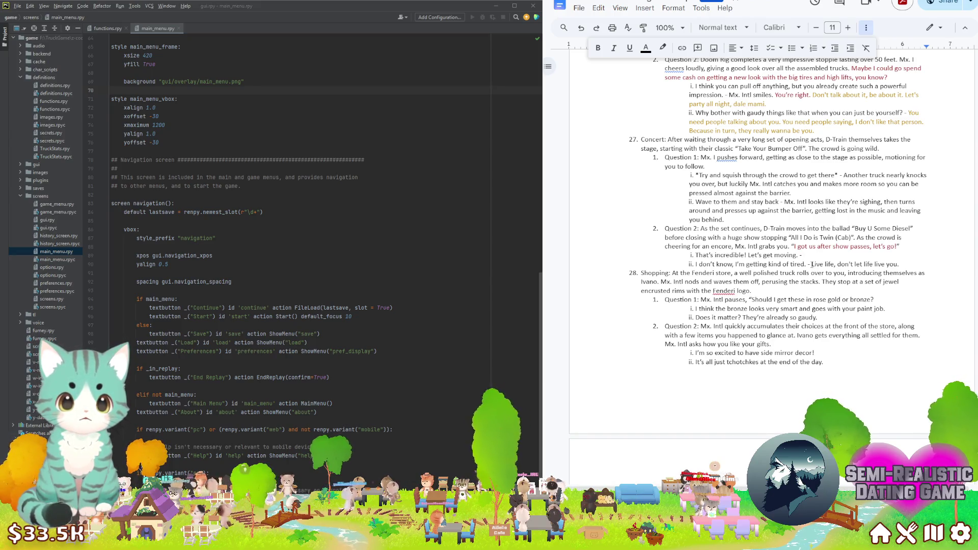
Colour "Live life, don't let life live you." gold like the other reaction lines
drag(811, 264, 901, 261)
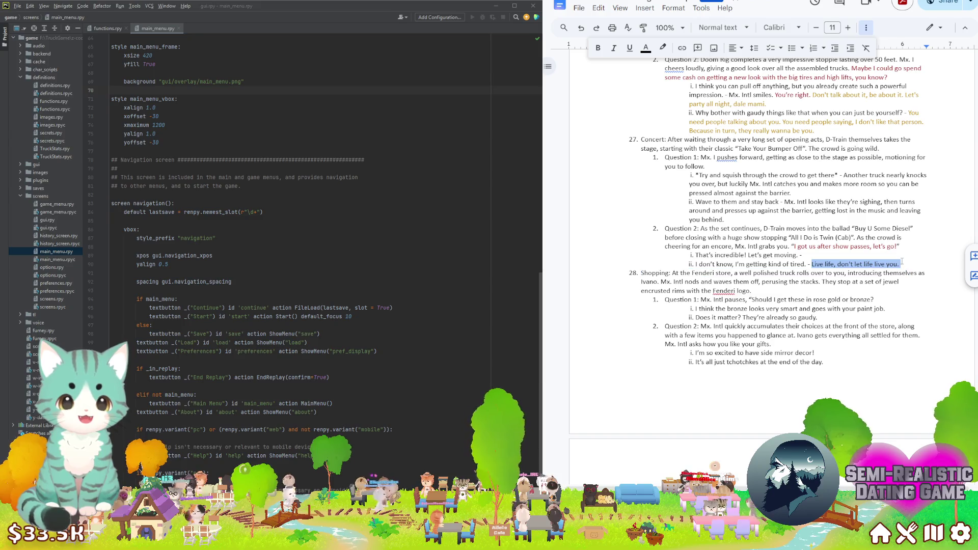
click(646, 48)
click(659, 167)
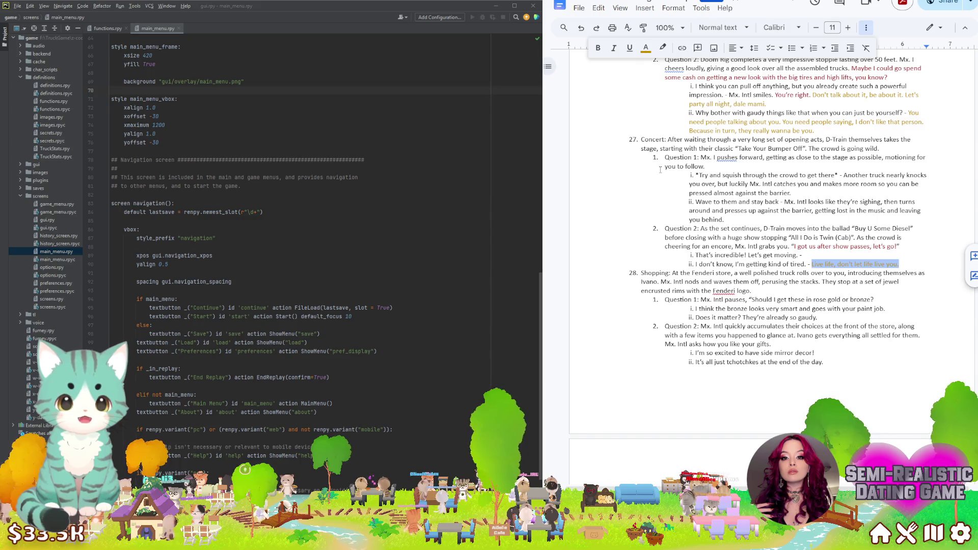
click(804, 255)
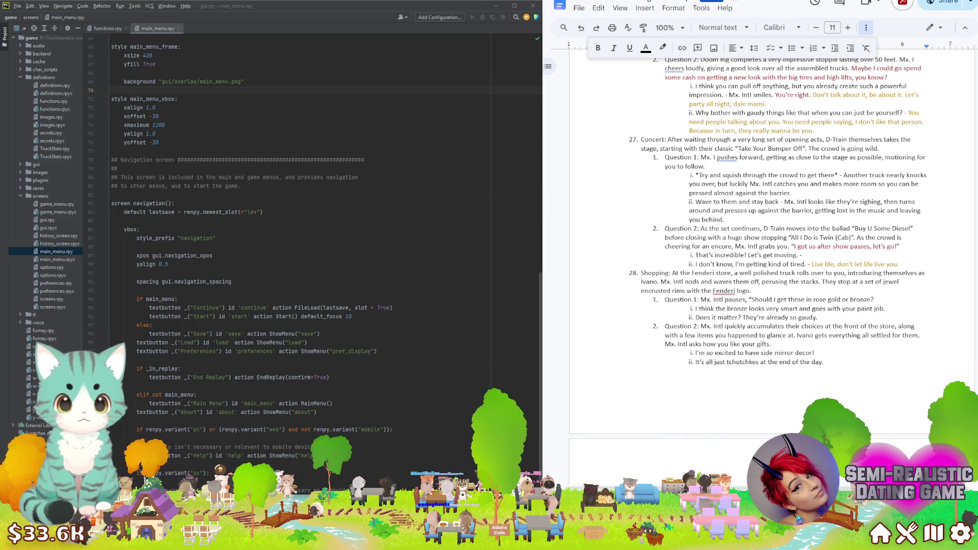
Place the cursor after "Let's get moving. -" to add Mx. Intl's vibing reaction
double_click(805, 255)
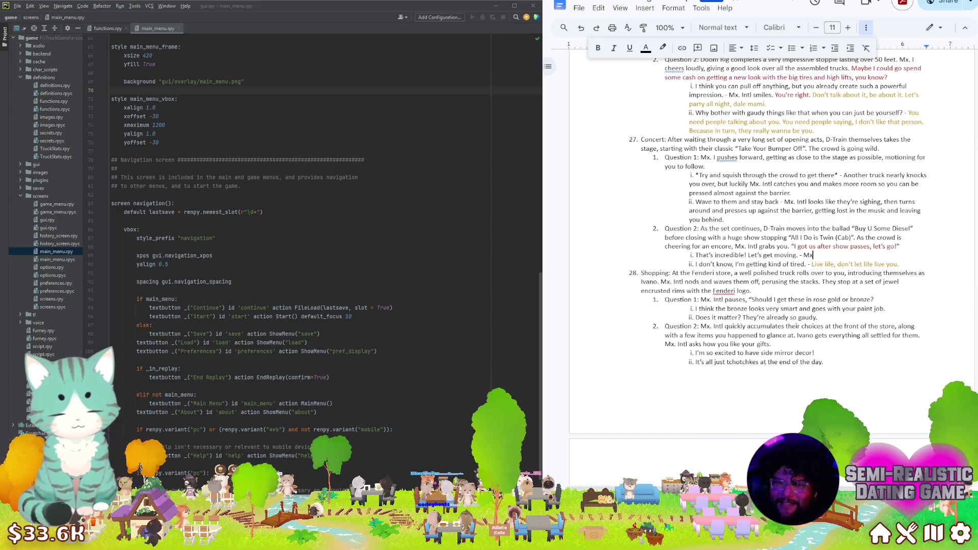
text(Mx. Intl)
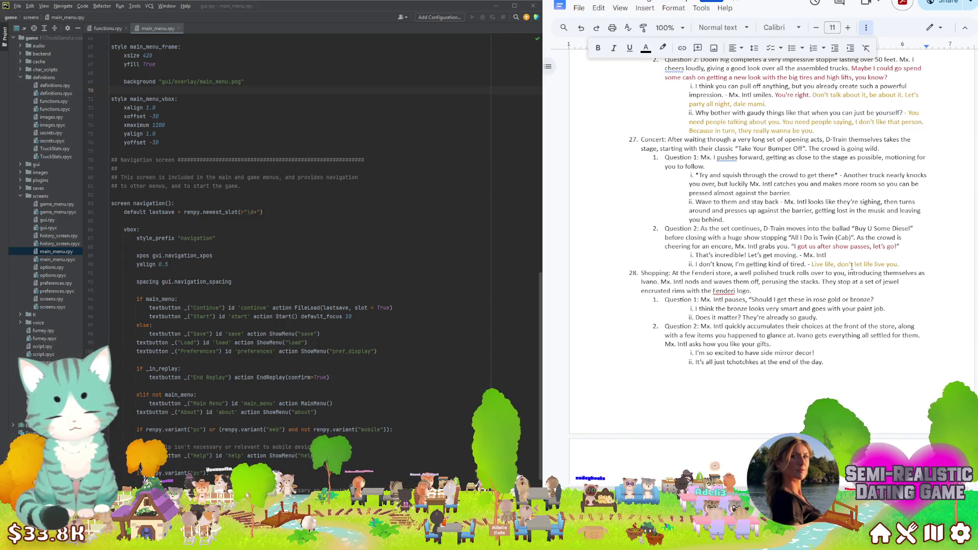
text(is practically vibrati)
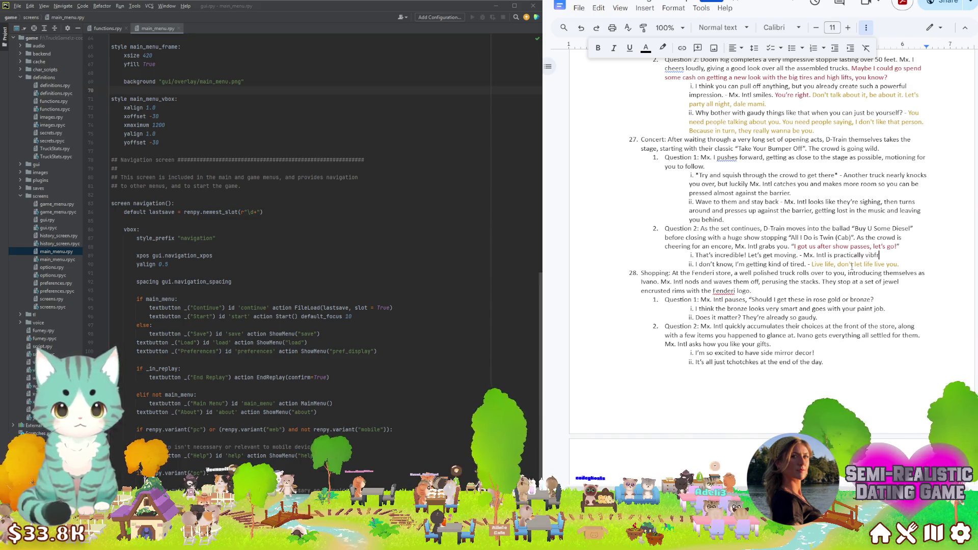
text(ng. The following is not a test. DJ! Bring it bring it back.)
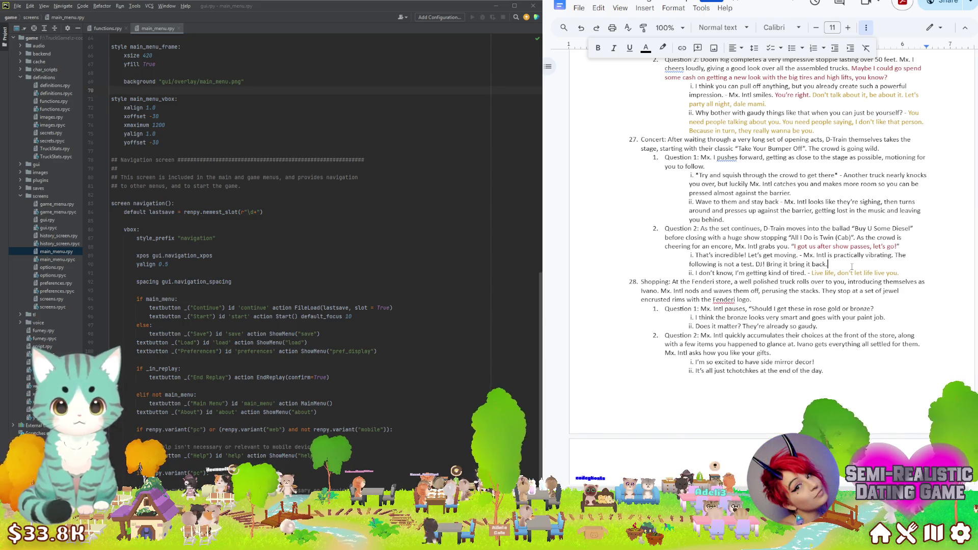
Select the DJ sentence and colour it with the gold custom swatch
key(shift+Up)
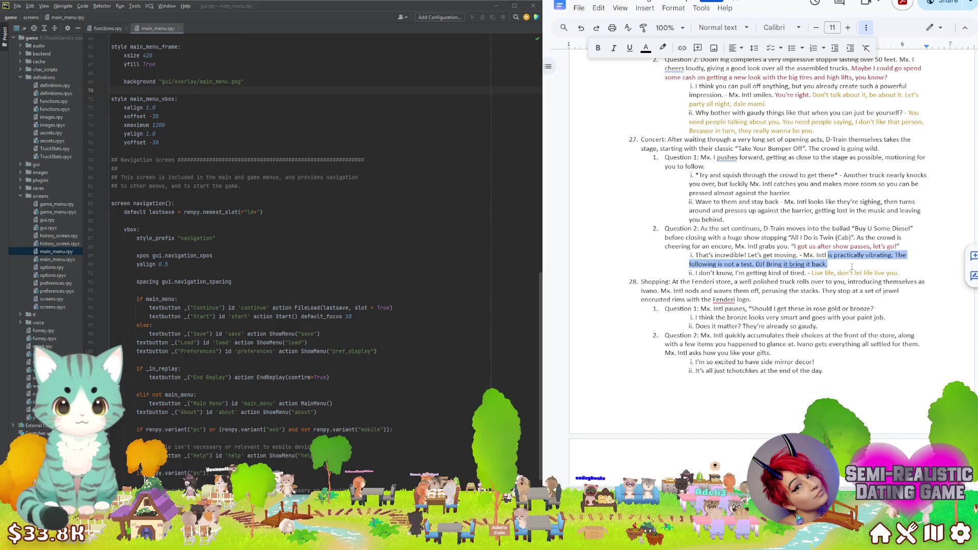
key(ctrl+shift+Right)
key(ctrl+shift+Right)
key(ctrl+shift+Right)
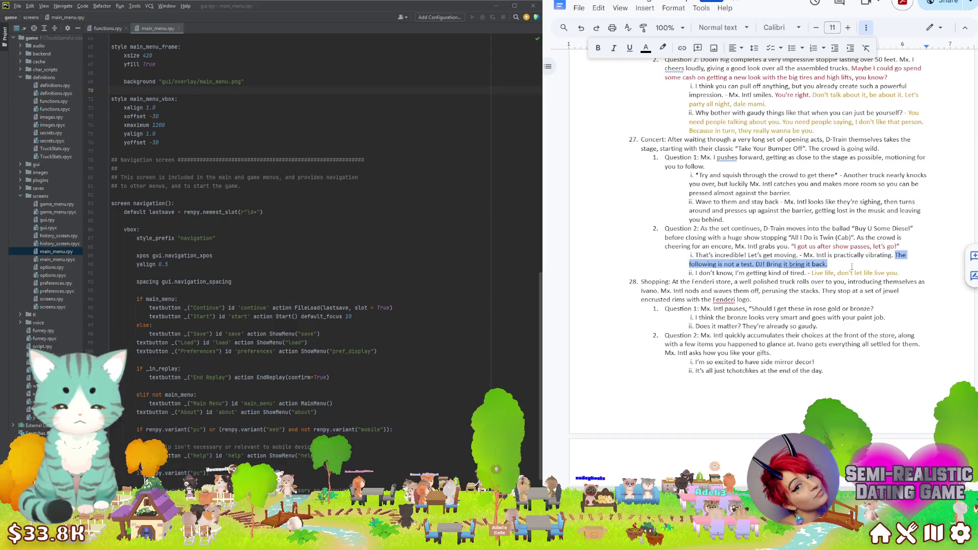
click(645, 48)
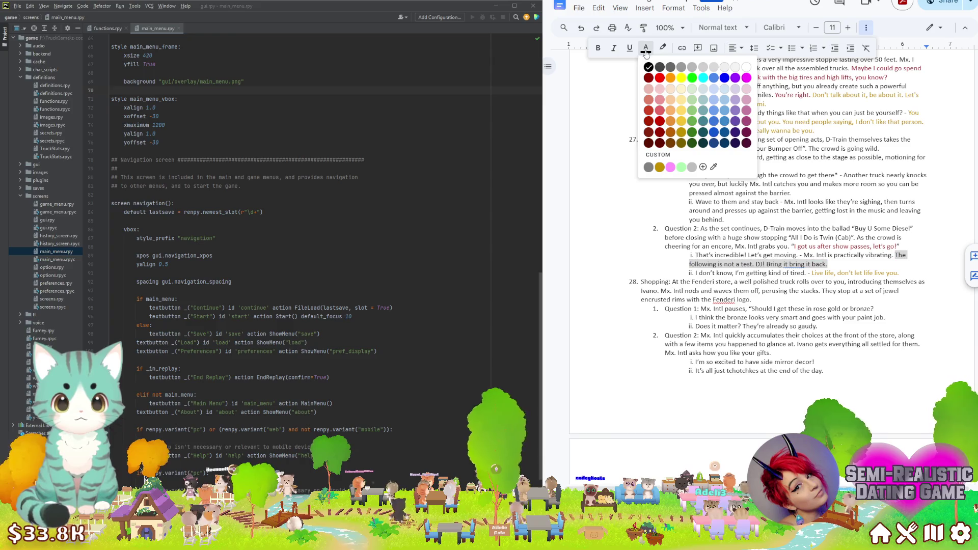
click(659, 169)
click(849, 255)
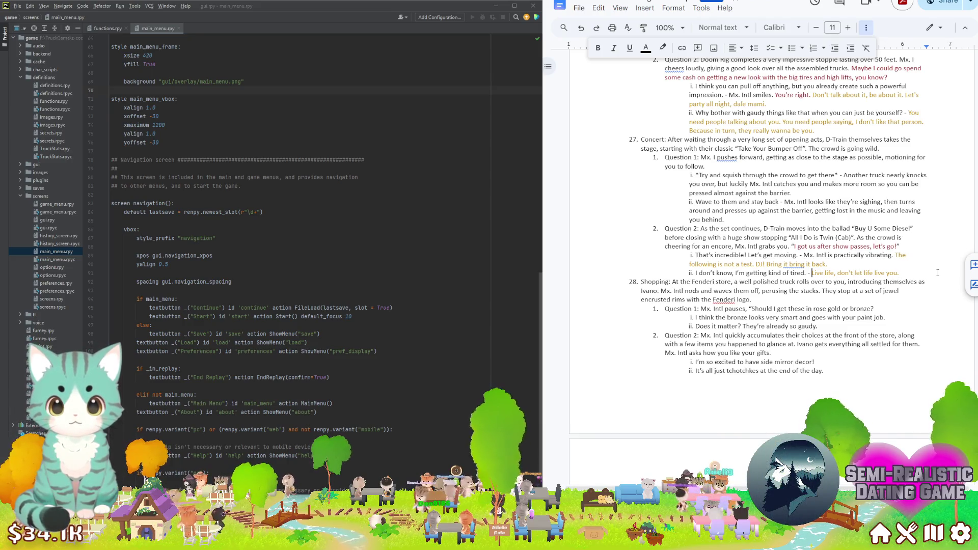
text(There)
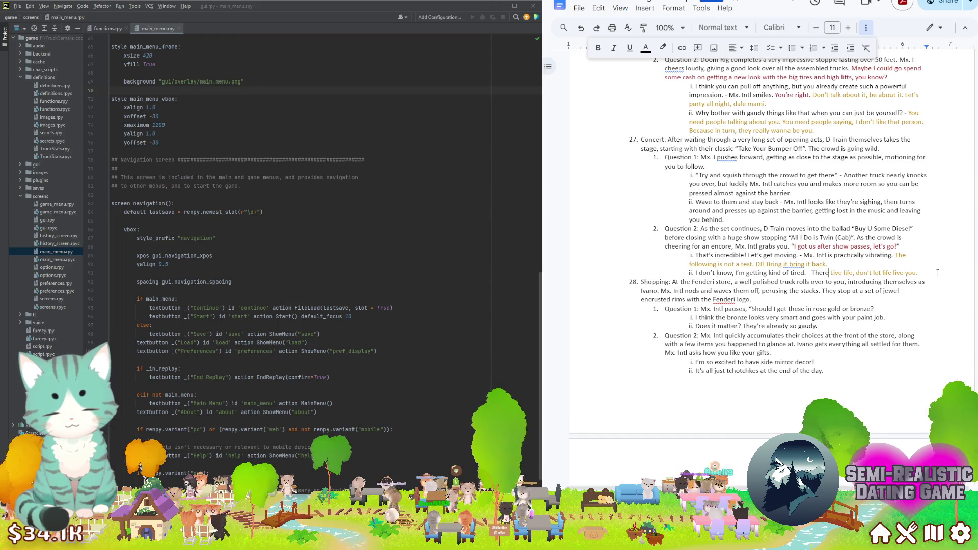
text('s a bit p)
Correct typos in "There's a bit of pity in Mx. Intl's headlights." and move back up
key(BackSpace)
text(of pity in Mx)
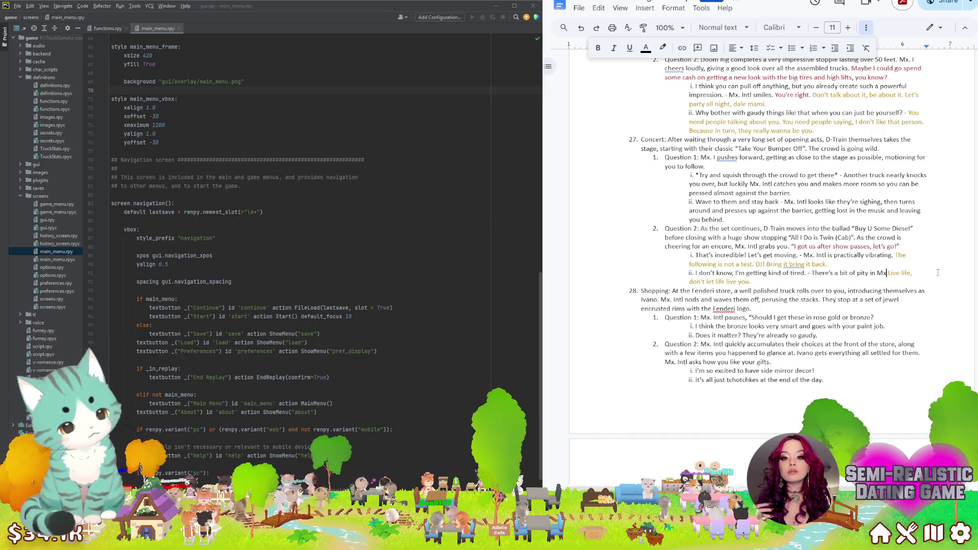
text(.)
text(Intl's )
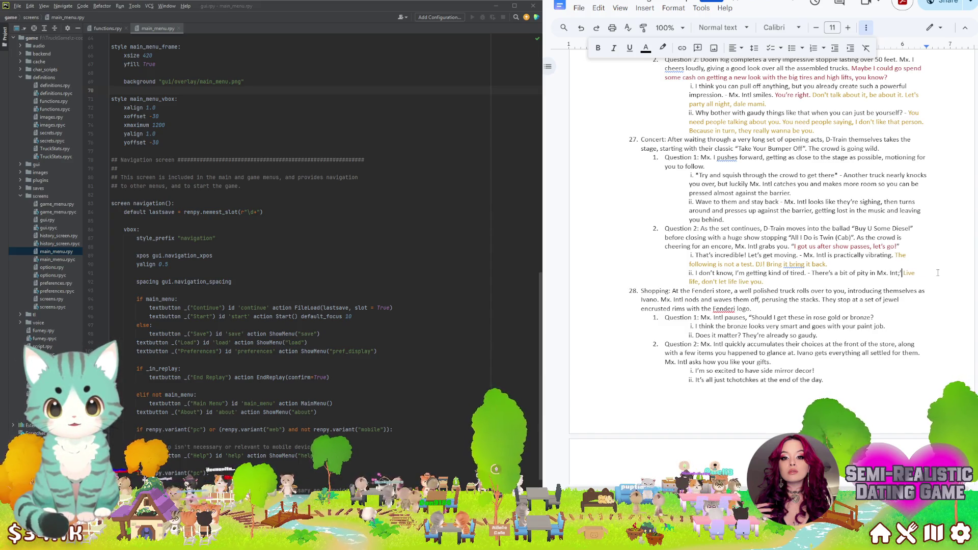
text(head)
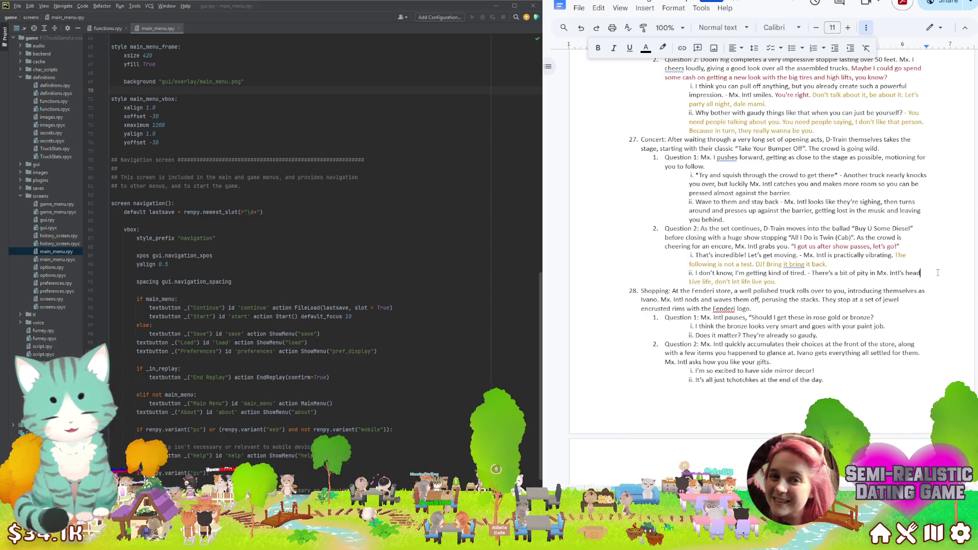
text(hts.)
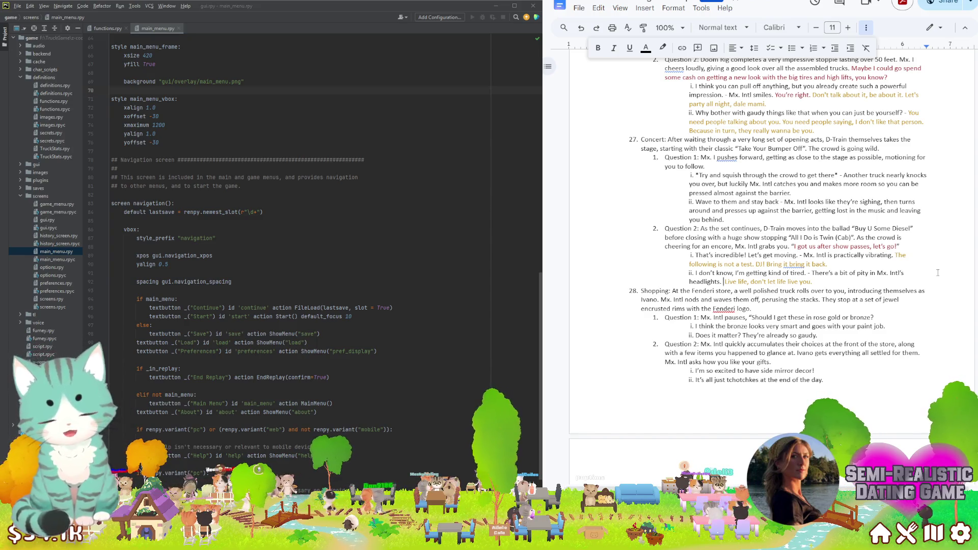
key(Up)
key(Up)
key(Up)
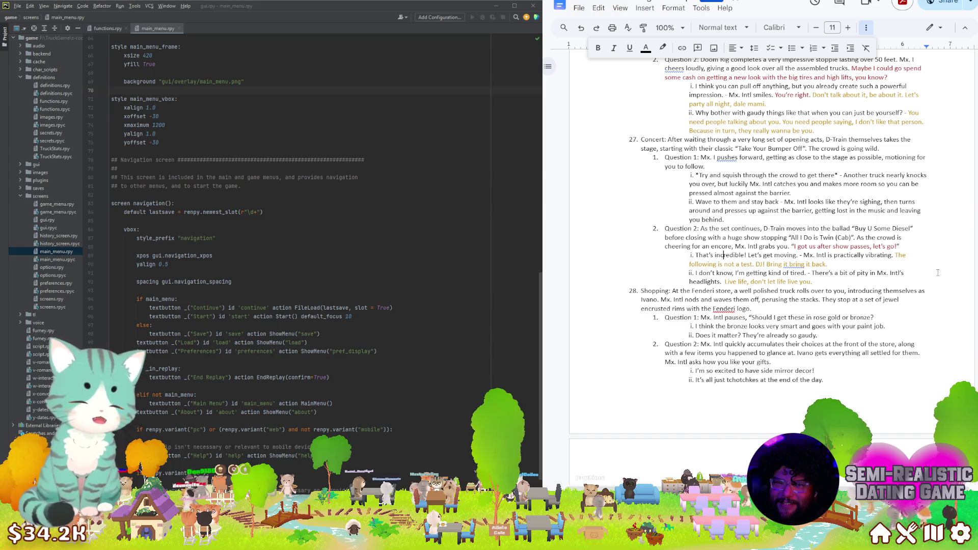
click(962, 334)
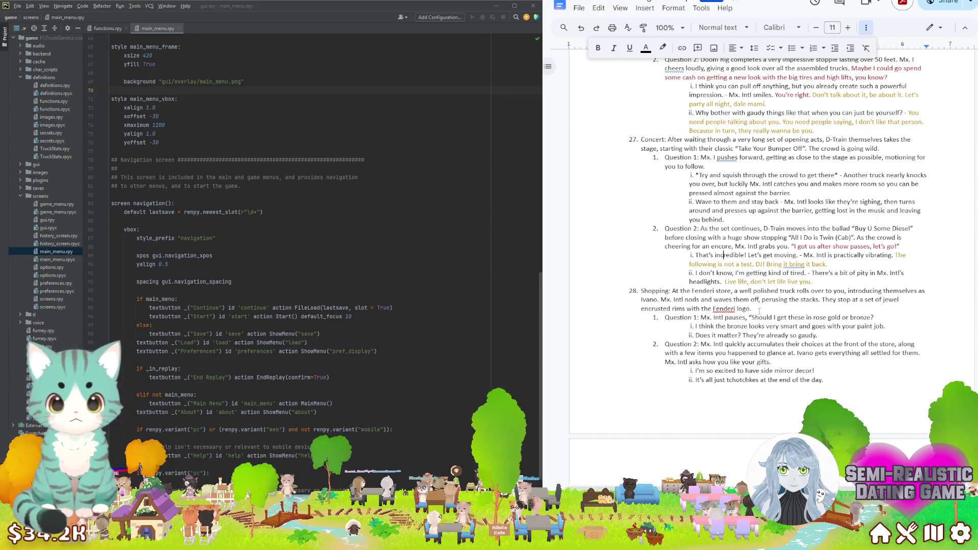
scroll(759, 311, down, 2)
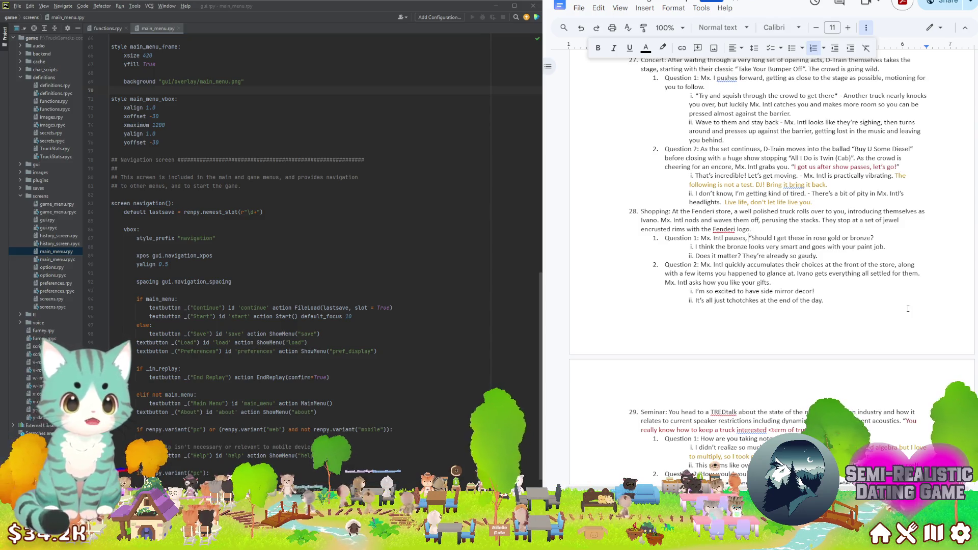
scroll(908, 308, down, 5)
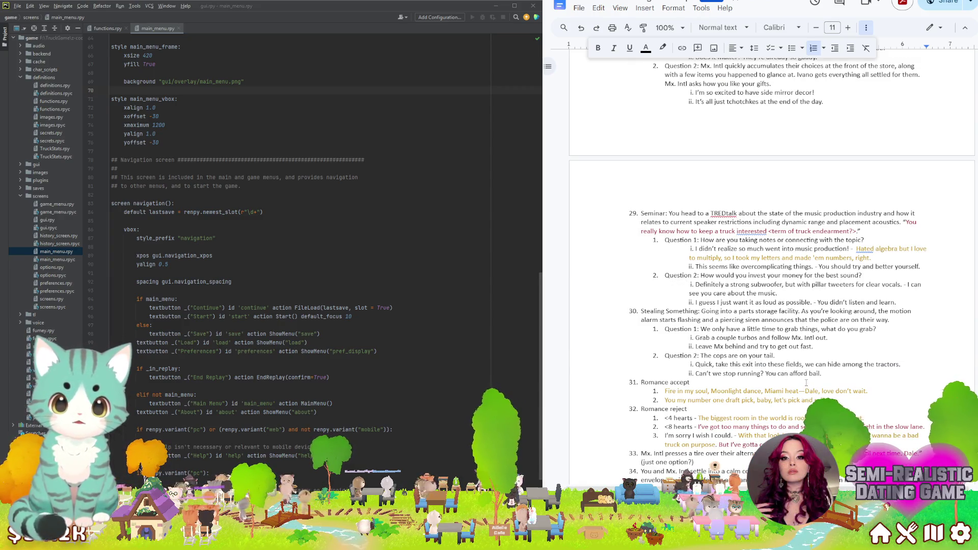
scroll(805, 384, down, 5)
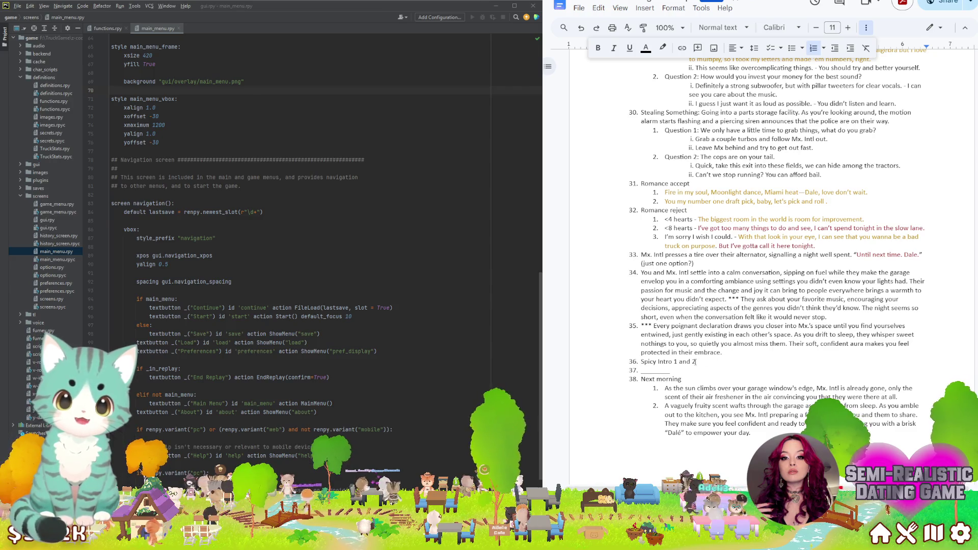
Enter 'Spicy Intro 1 and 2' as item 36 before the Next morning section
drag(695, 362, 658, 361)
scroll(719, 388, down, 3)
scroll(719, 387, up, 1)
scroll(719, 387, up, 3)
scroll(719, 387, up, 5)
scroll(811, 398, up, 2)
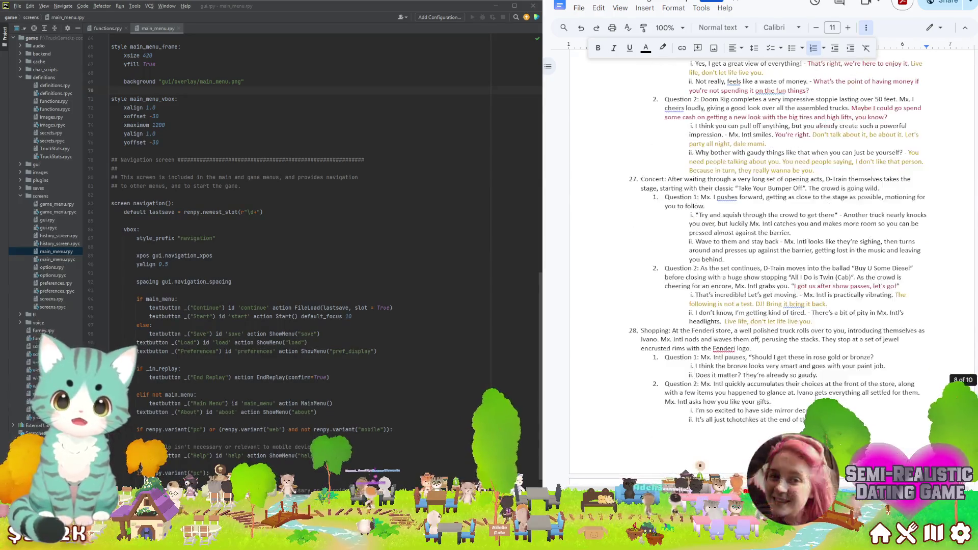
scroll(812, 397, up, 2)
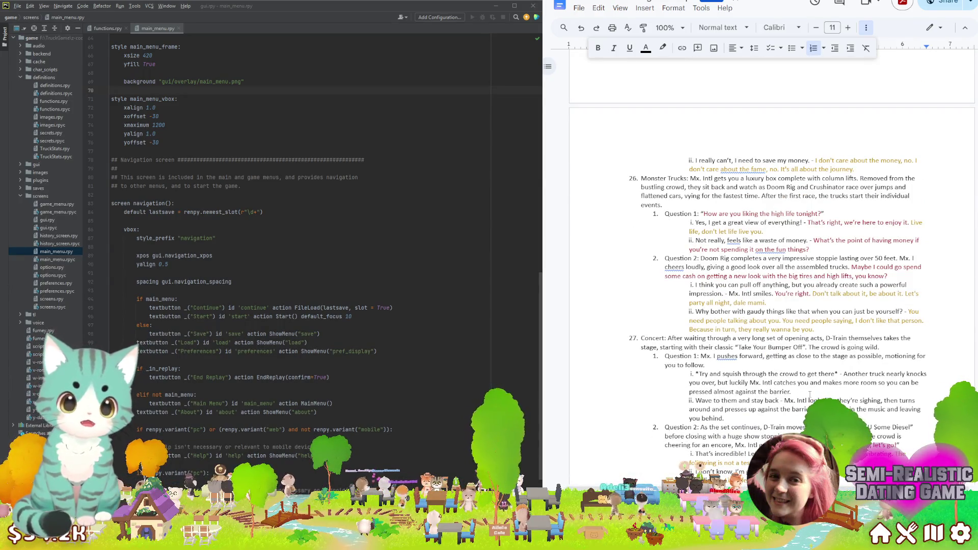
scroll(809, 394, down, 5)
scroll(809, 394, down, 5)
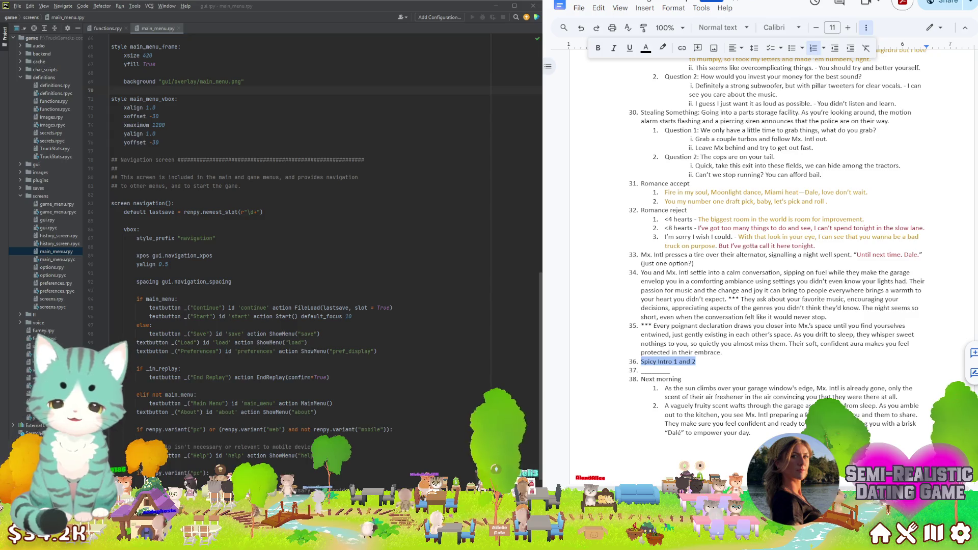
key(Right)
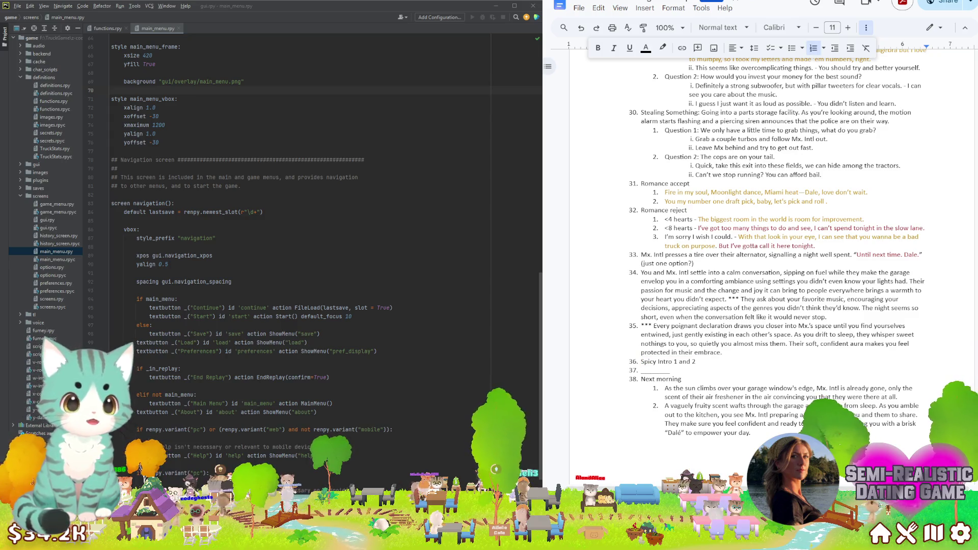